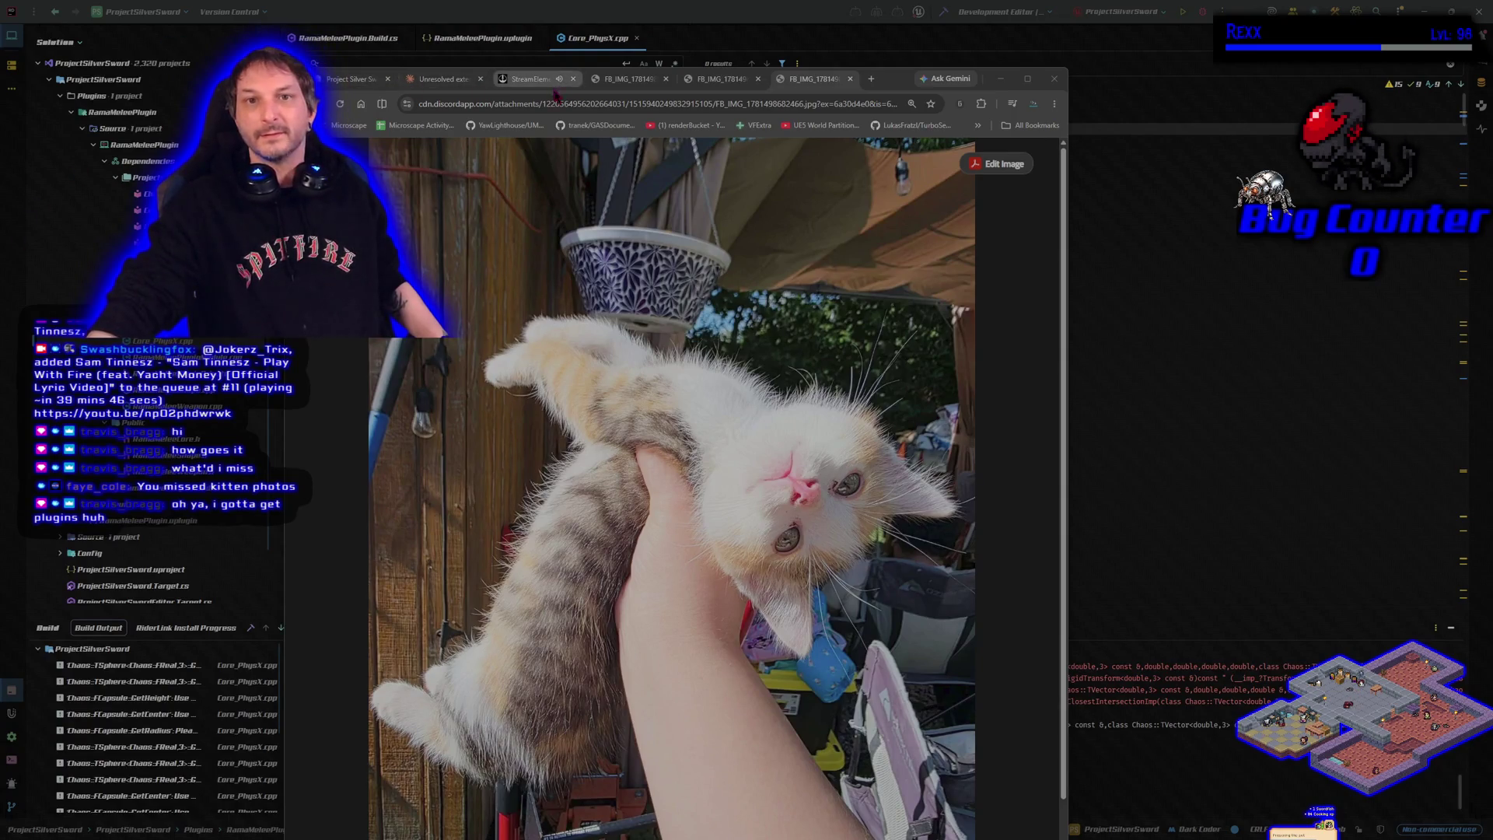
Close both FB_IMG kitten photo tabs, then bring the Epic Games Launcher Library forward
{"action": "key", "text": "ctrl+w"}
{"action": "key", "text": "ctrl+w"}
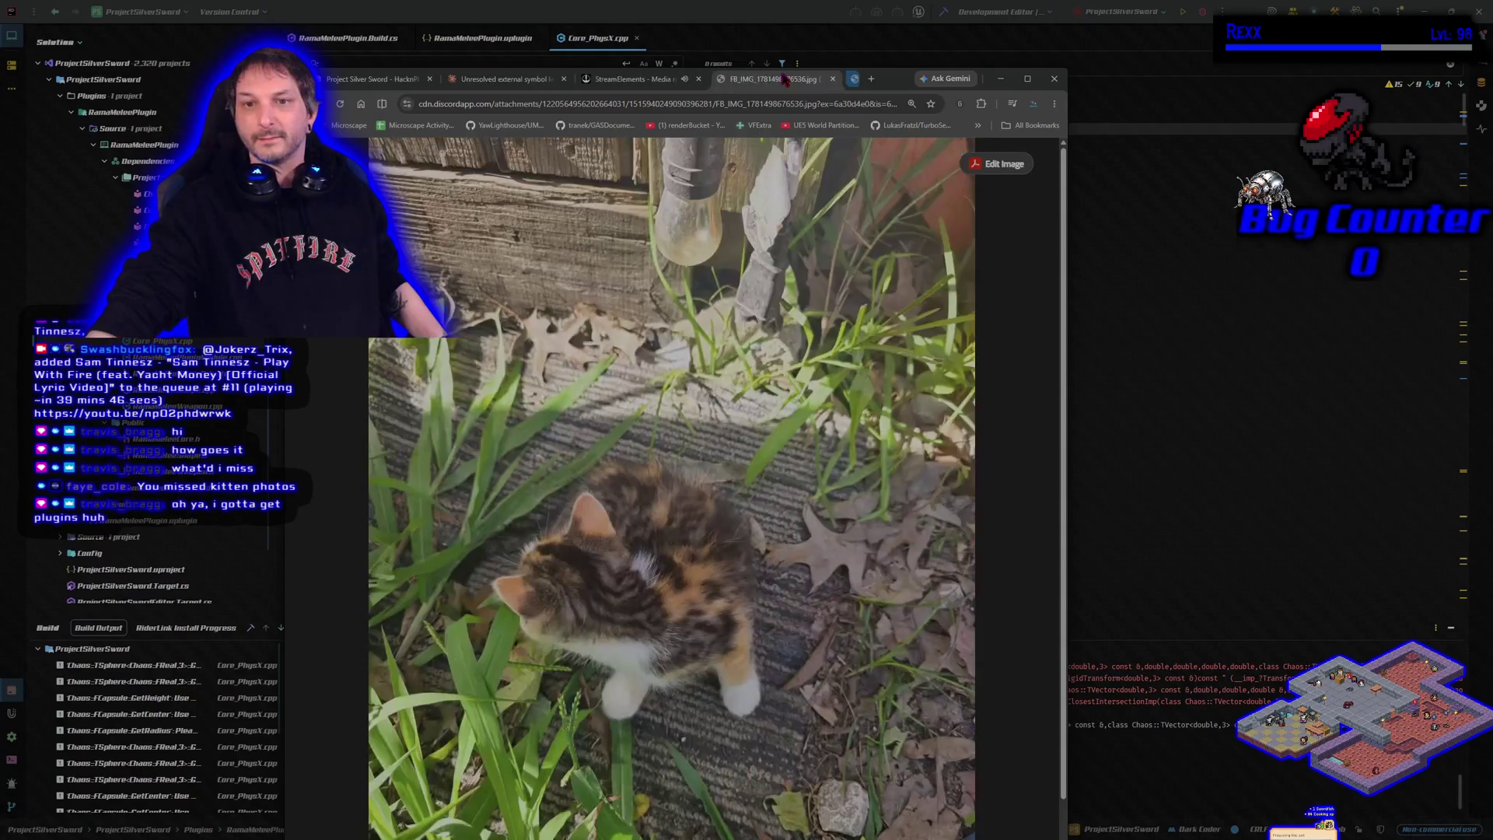
{"action": "key", "text": "ctrl+w"}
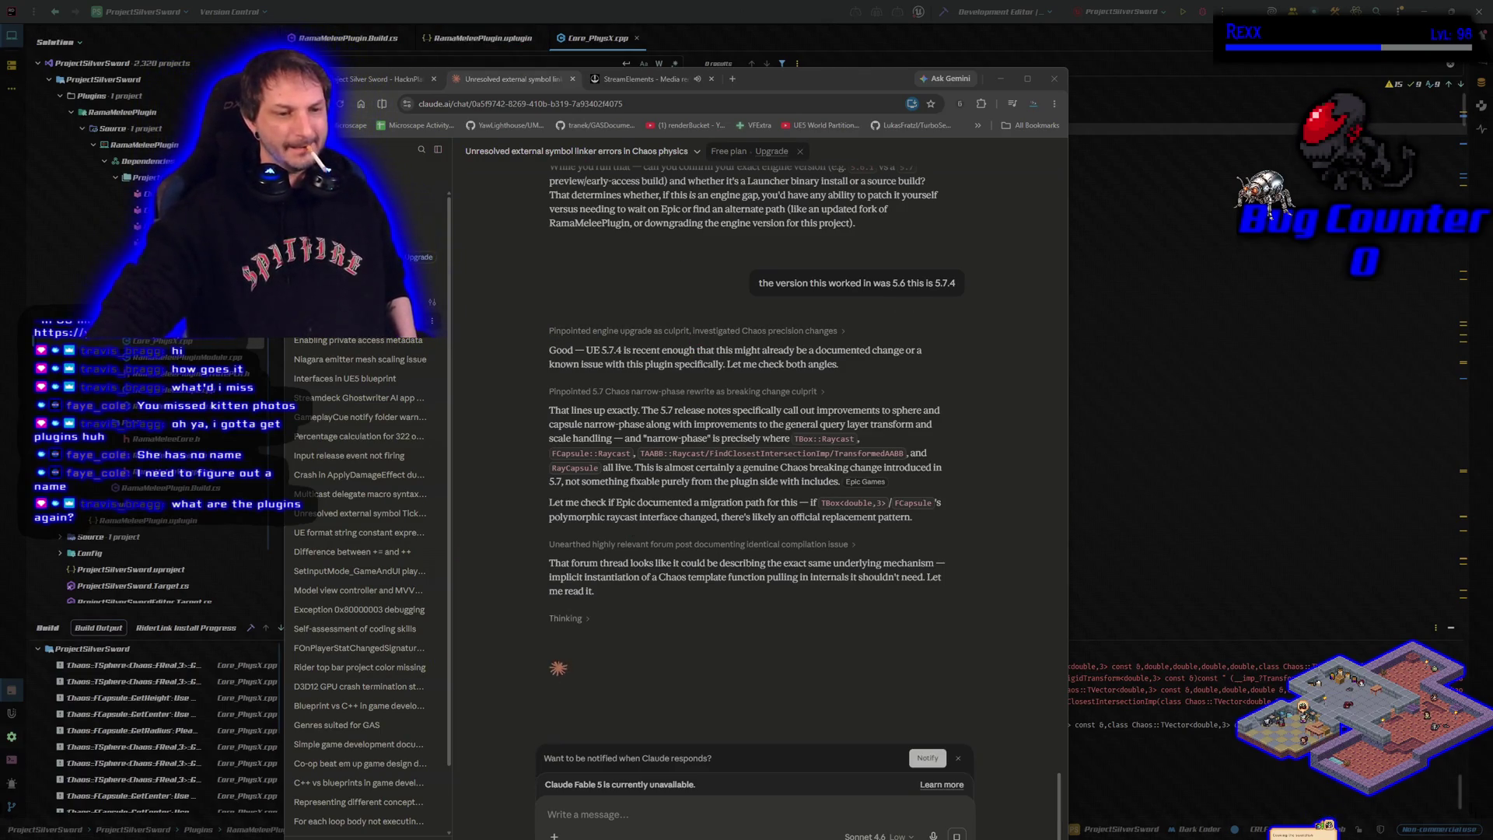
{"action": "key", "text": "alt+Tab"}
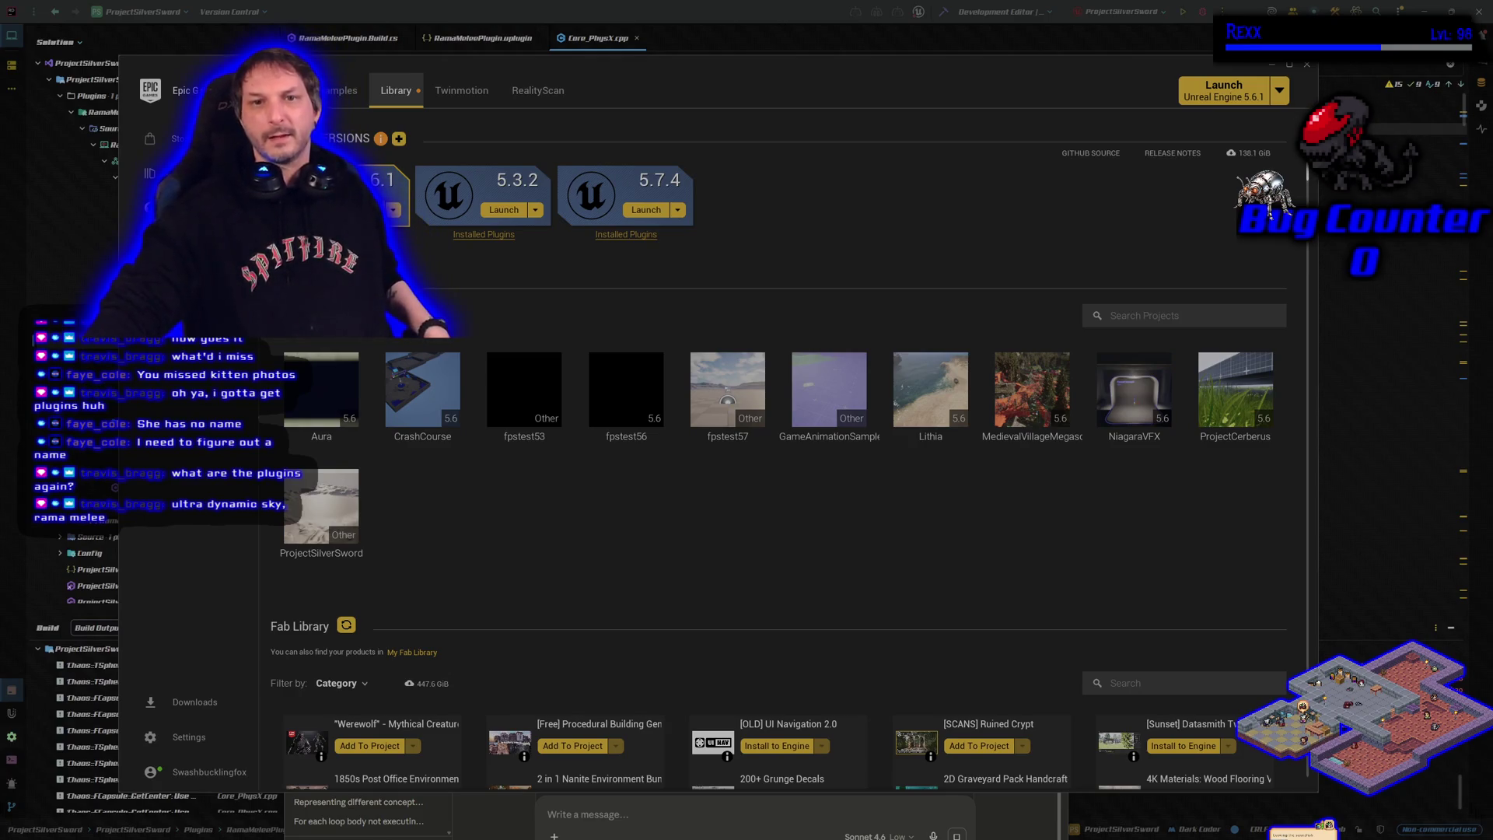
Review the installed plugin lists for engine versions 5.6.1 and 5.7.4
{"action": "left_click", "coordinate": [342, 234]}
{"action": "left_click", "coordinate": [709, 657]}
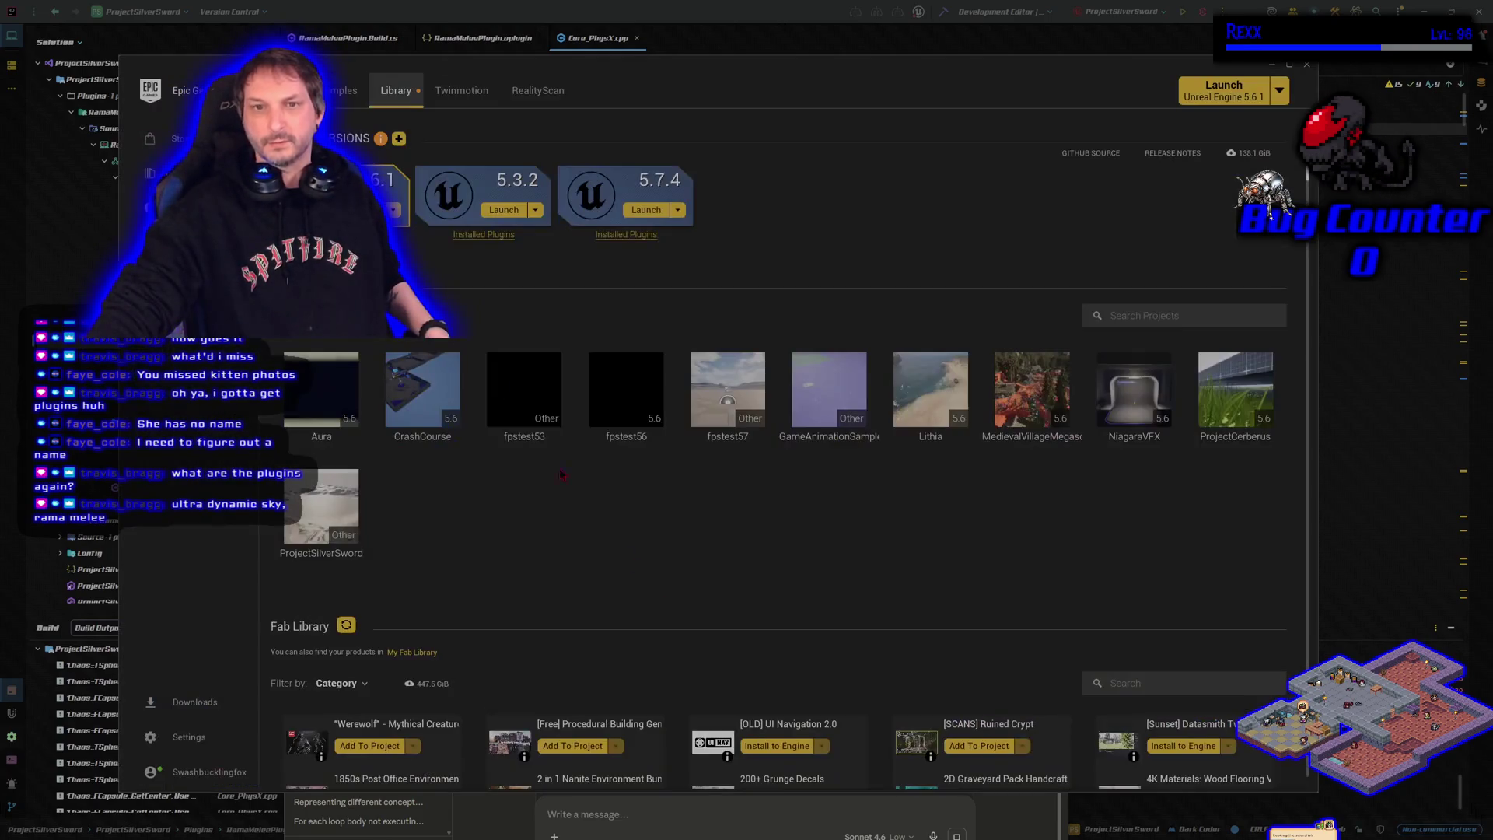
{"action": "left_click", "coordinate": [623, 235]}
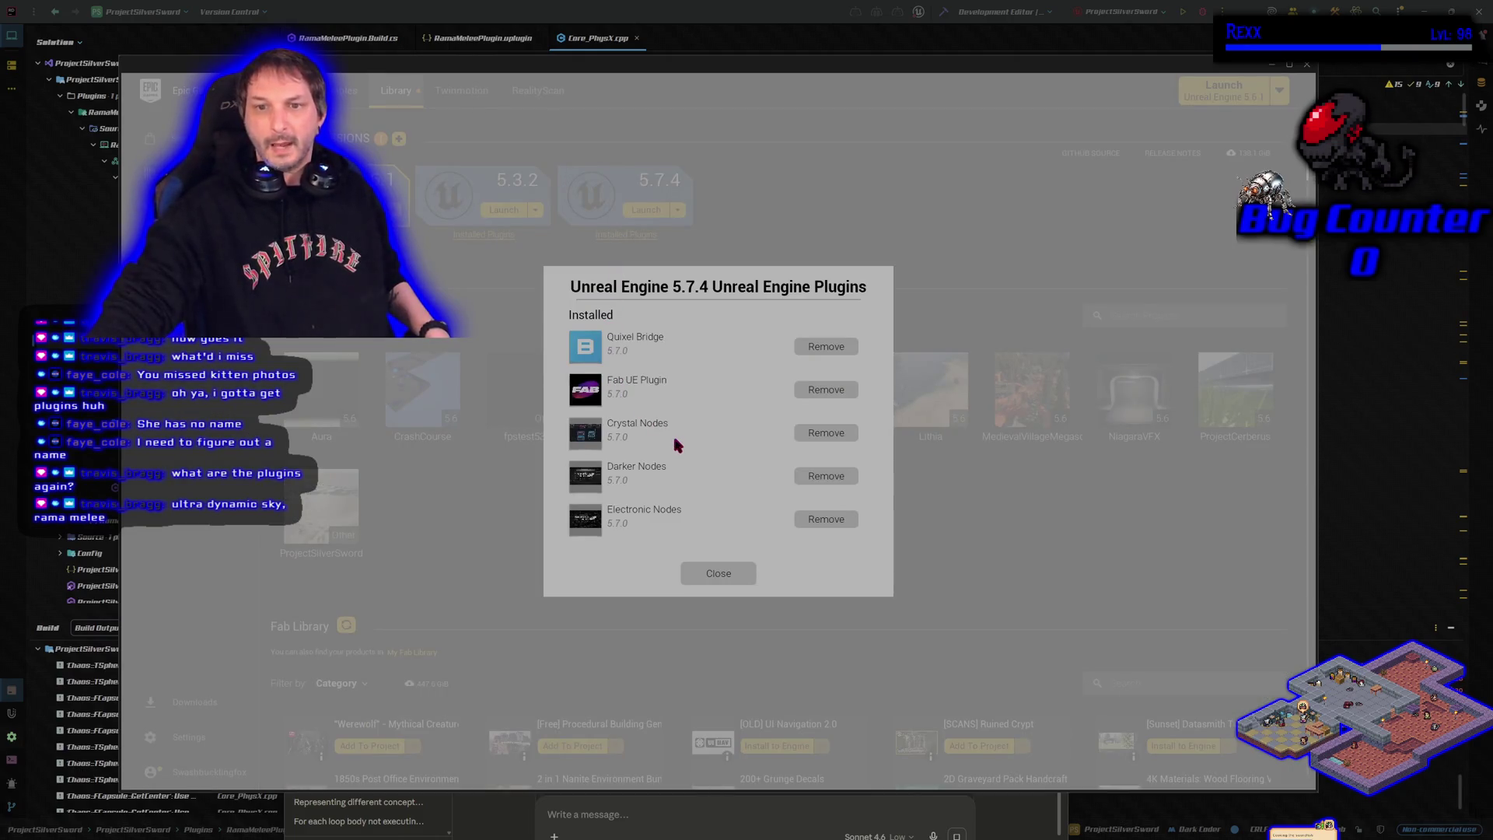
{"action": "left_click", "coordinate": [709, 577]}
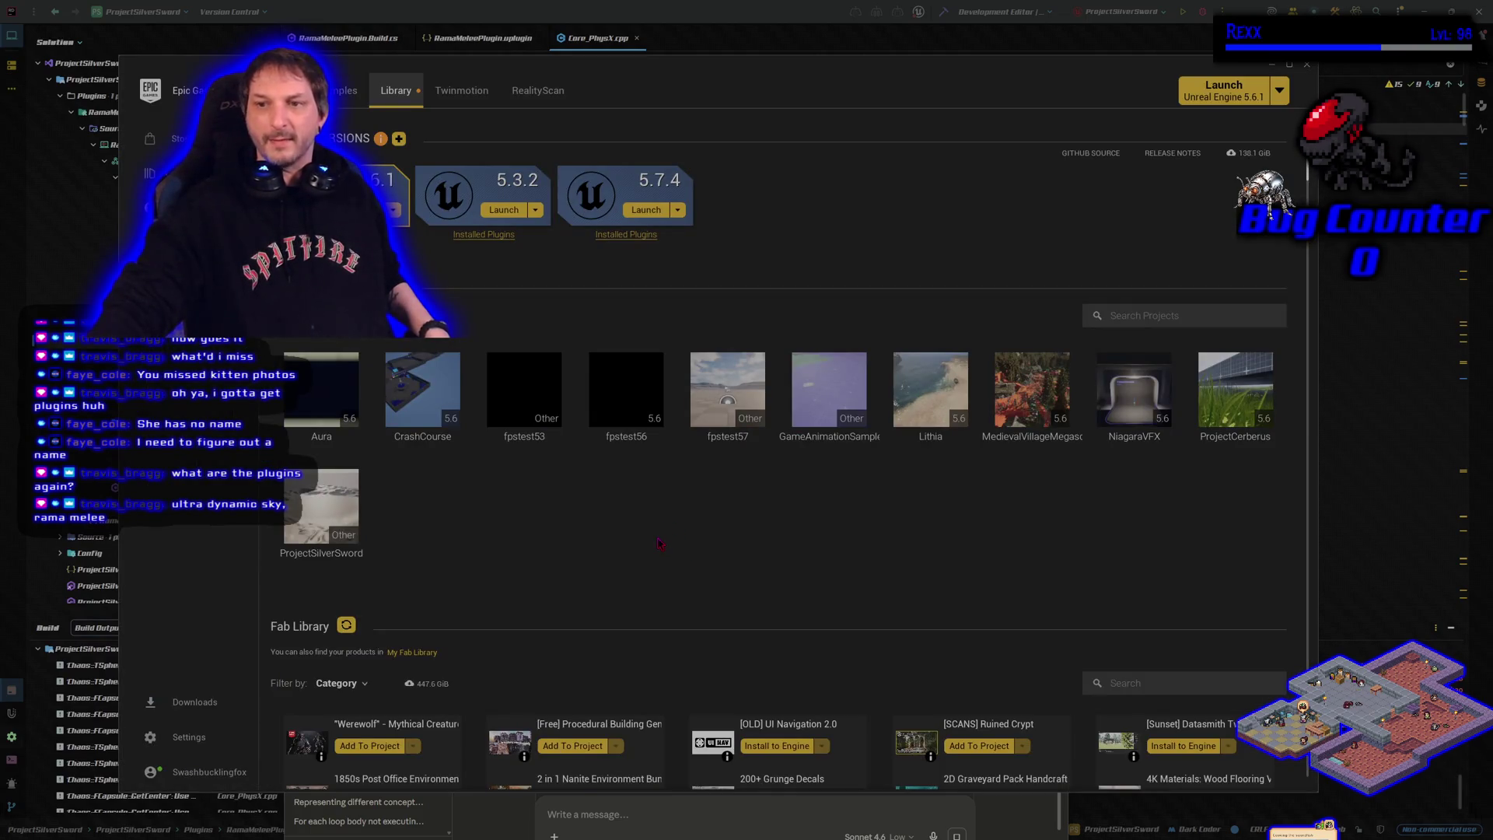
Start a Fab Library search, then reopen the 5.7.4 installed plugins list
{"action": "scroll", "coordinate": [660, 544], "scroll_direction": "down", "scroll_amount": 1}
{"action": "scroll", "coordinate": [660, 544], "scroll_direction": "up", "scroll_amount": 1}
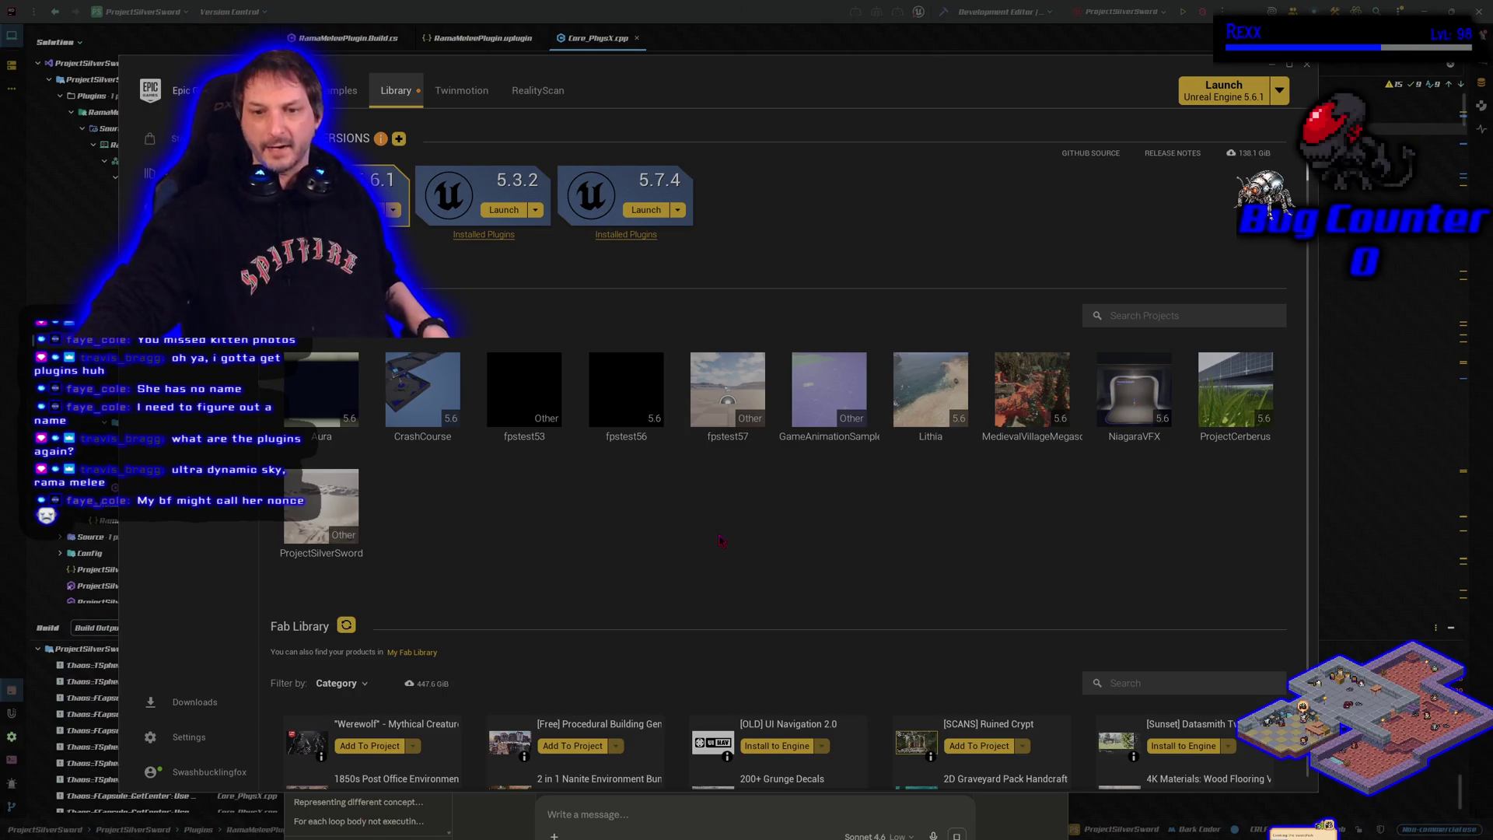
{"action": "left_click", "coordinate": [1166, 683]}
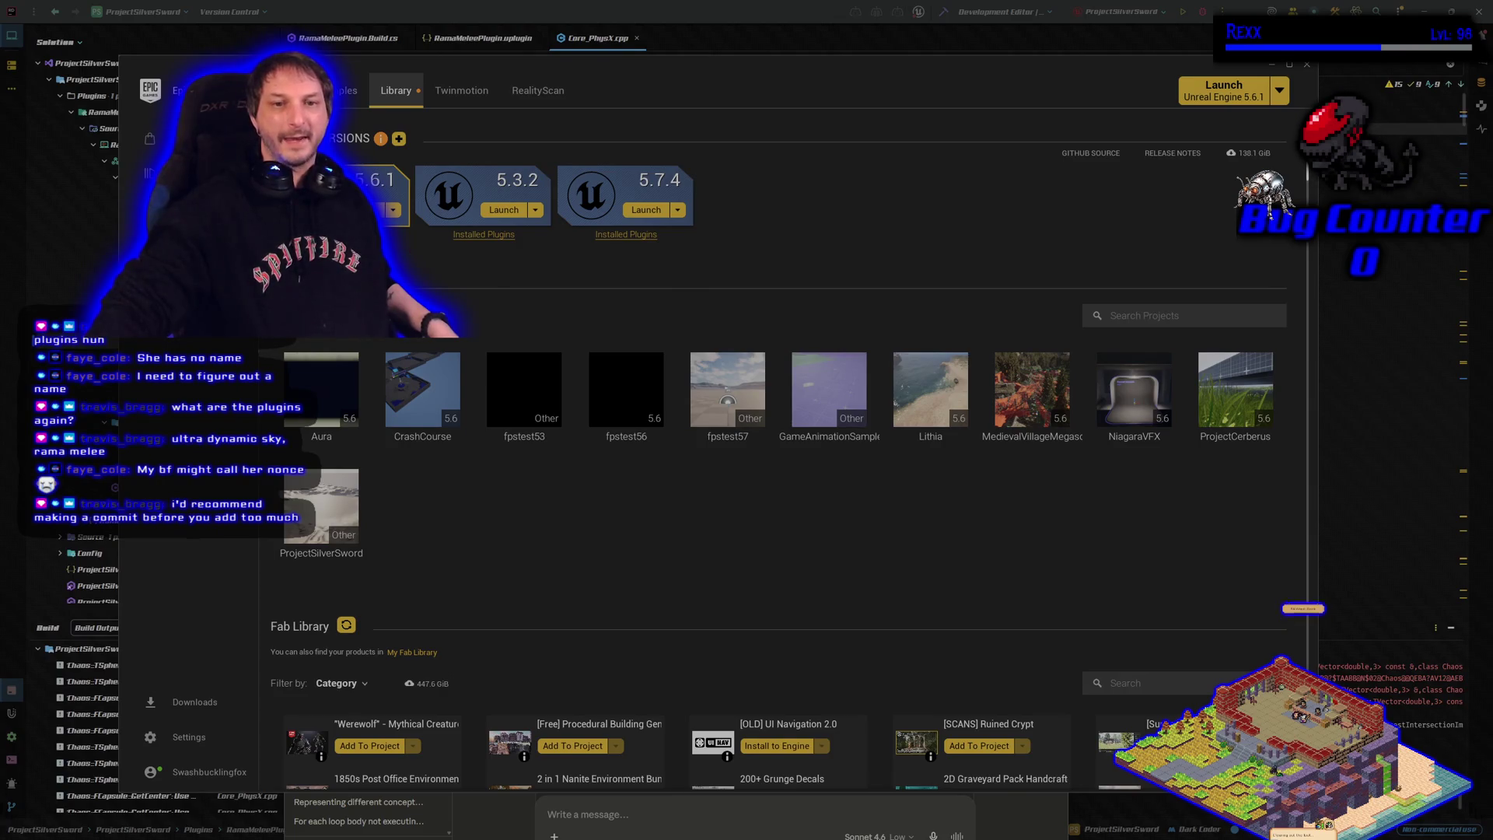
{"action": "left_click", "coordinate": [655, 234]}
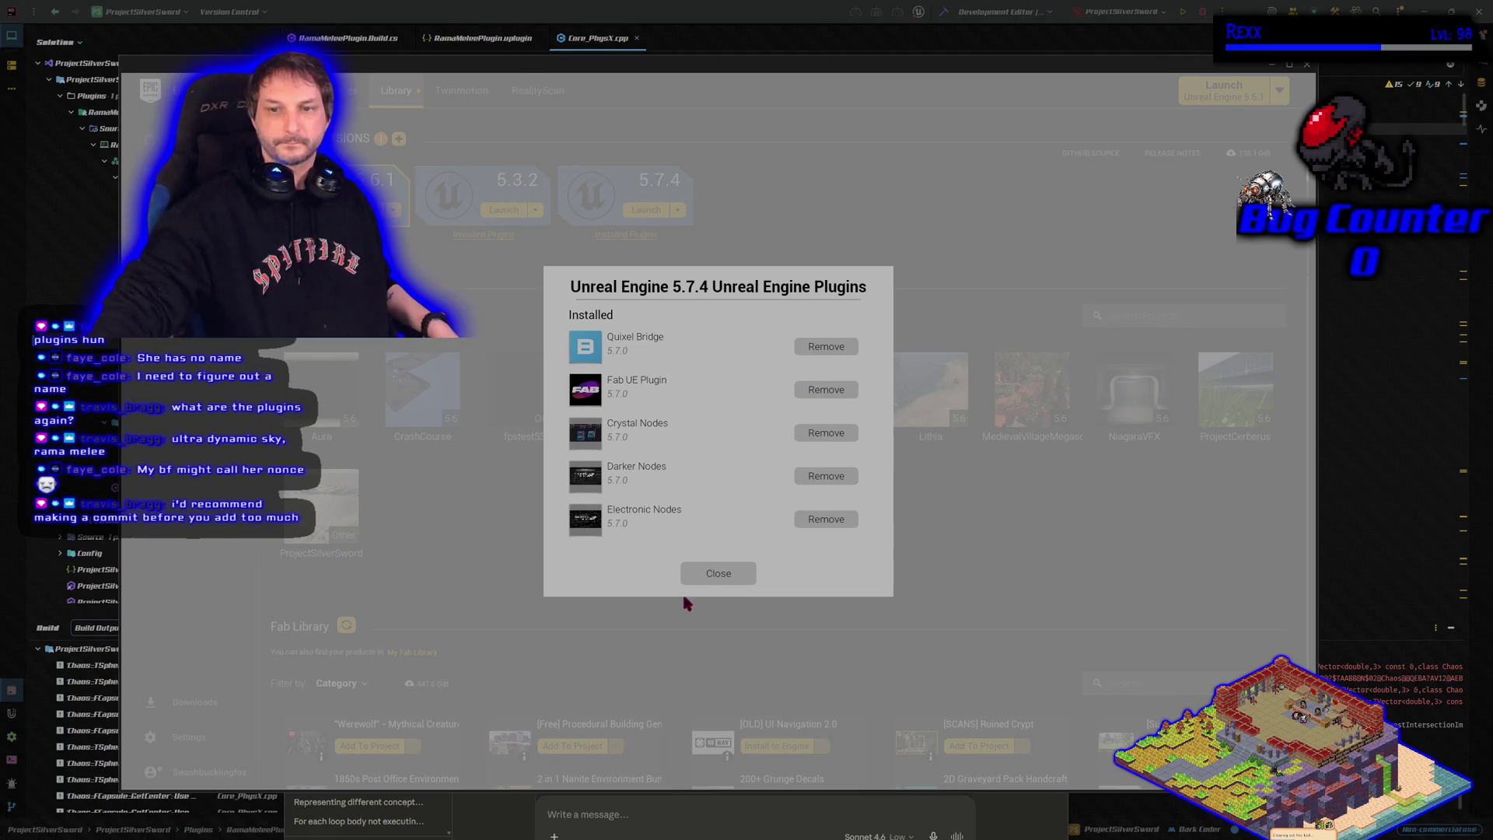
Close the 5.7.4 plugin list, select ProjectSilverSword, and switch back to the Claude chat
{"action": "left_click", "coordinate": [693, 577]}
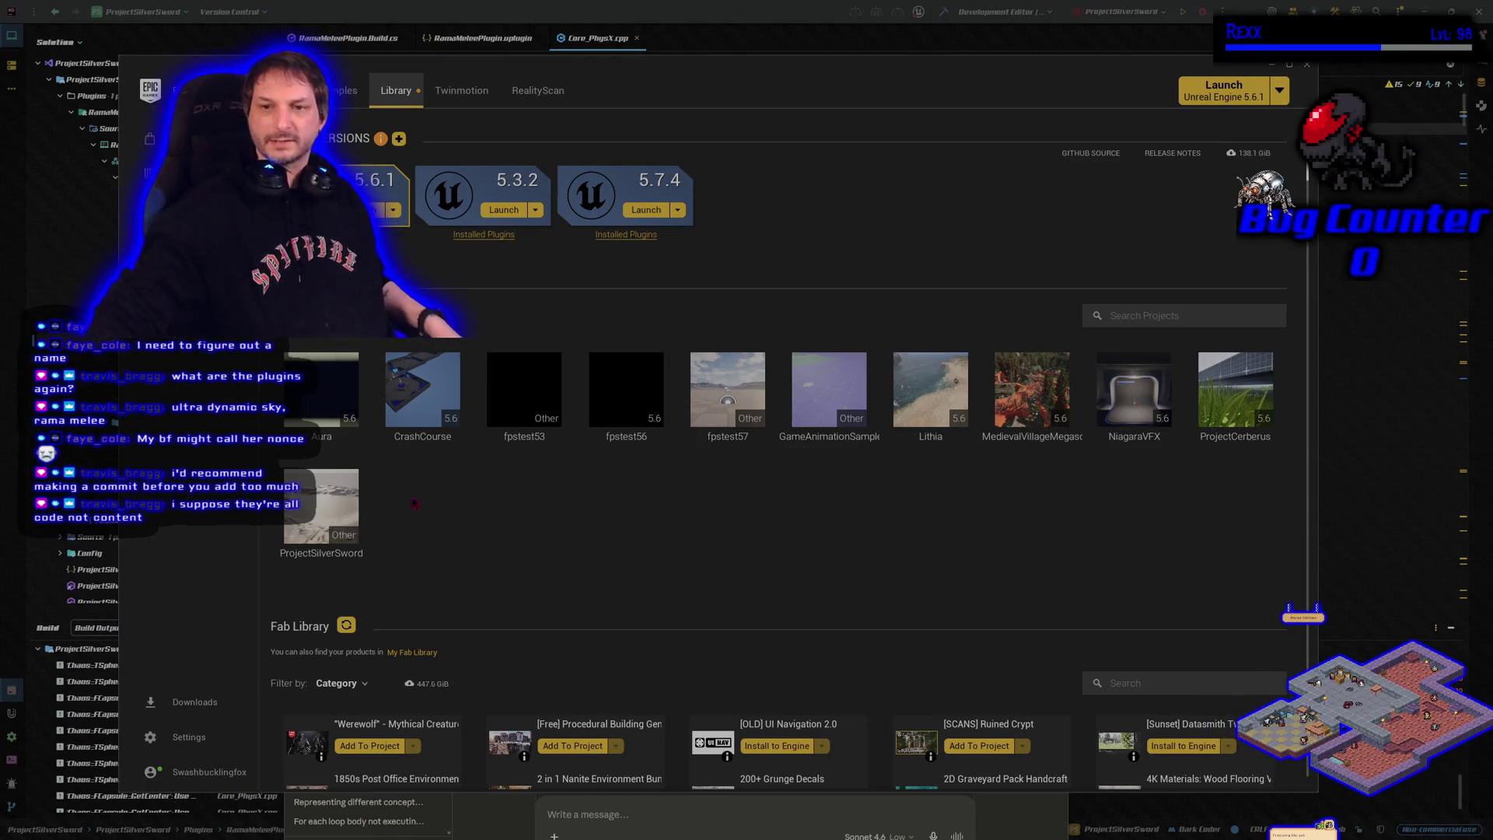
{"action": "left_click", "coordinate": [350, 512]}
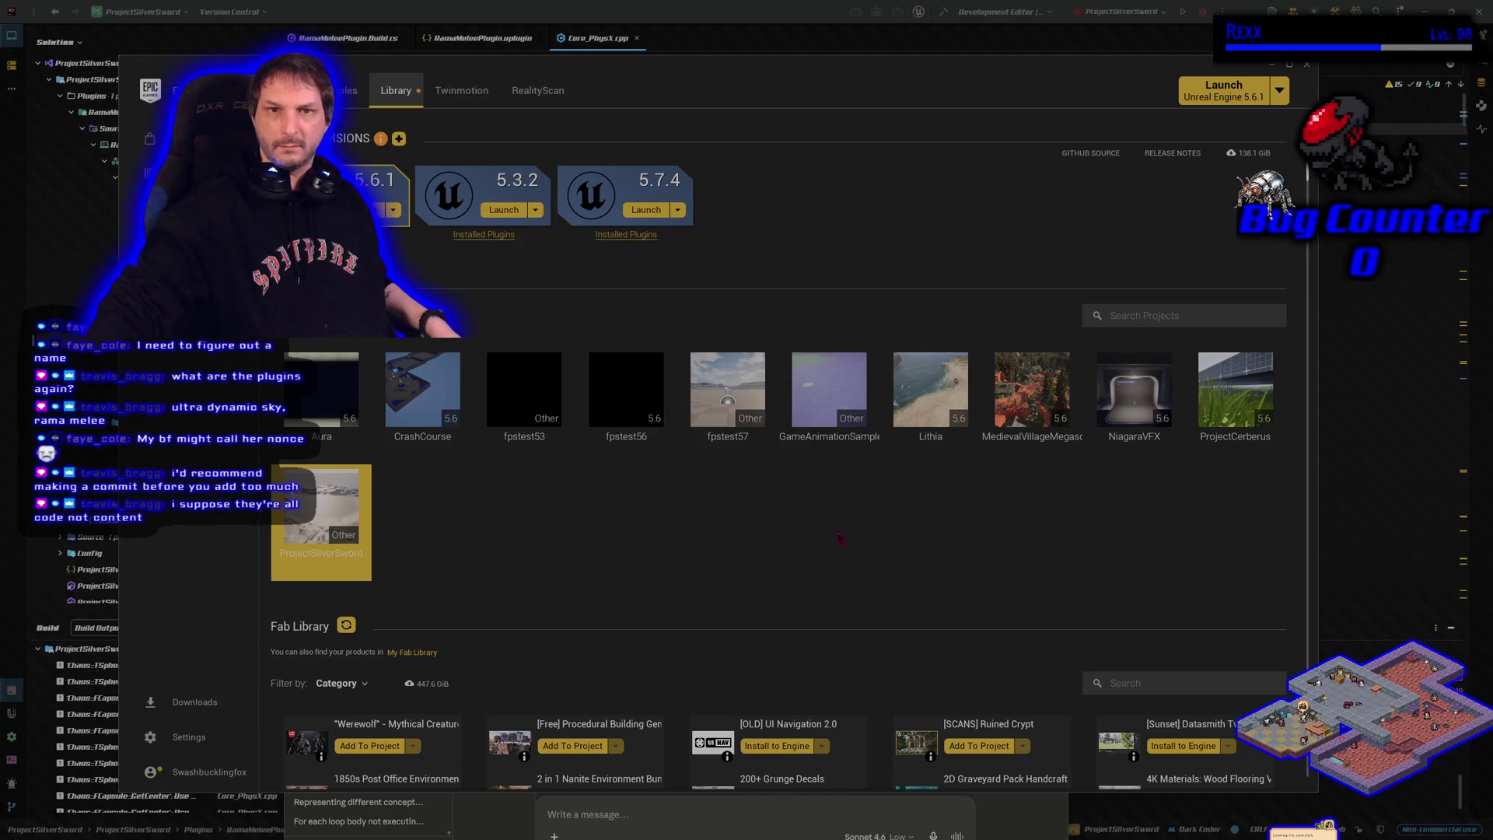
{"action": "key", "text": "alt+Tab"}
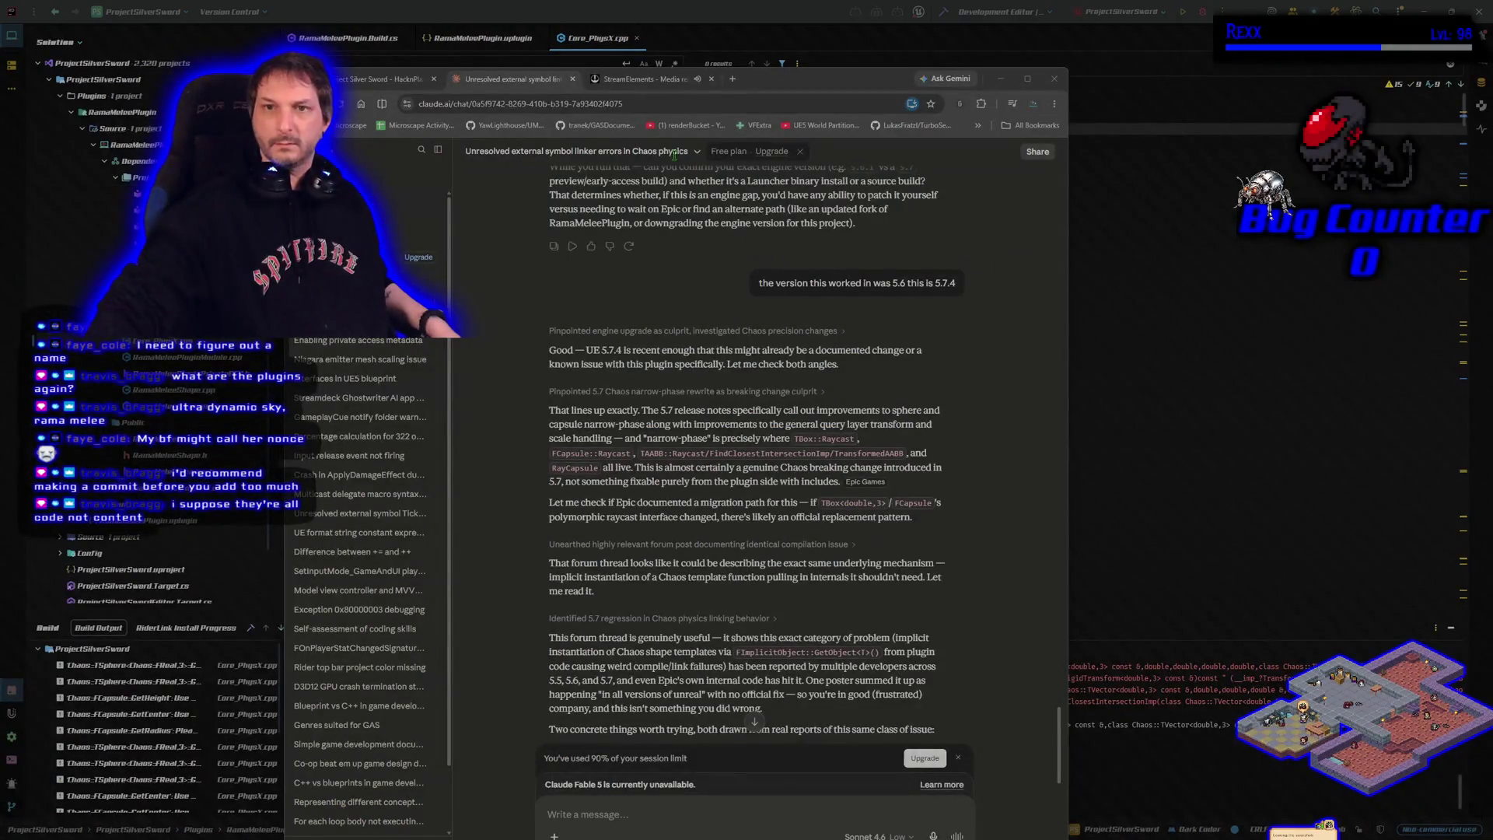
Read through Claude's numbered fixes for the Chaos linker errors, then switch to Rider
{"action": "left_click_drag", "start_coordinate": [778, 79], "coordinate": [807, 64]}
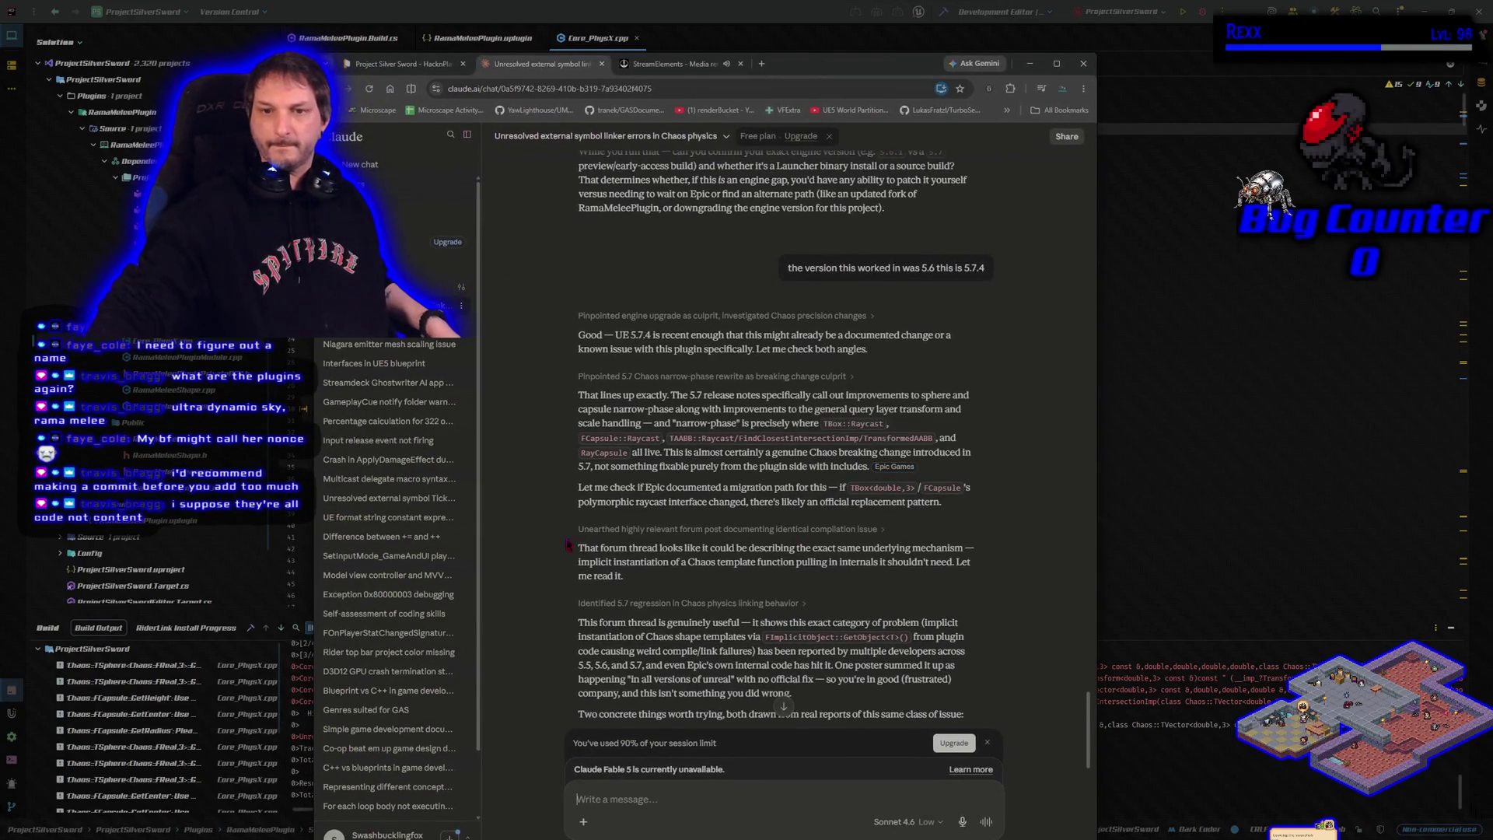
{"action": "scroll", "coordinate": [547, 544], "scroll_direction": "down", "scroll_amount": 3}
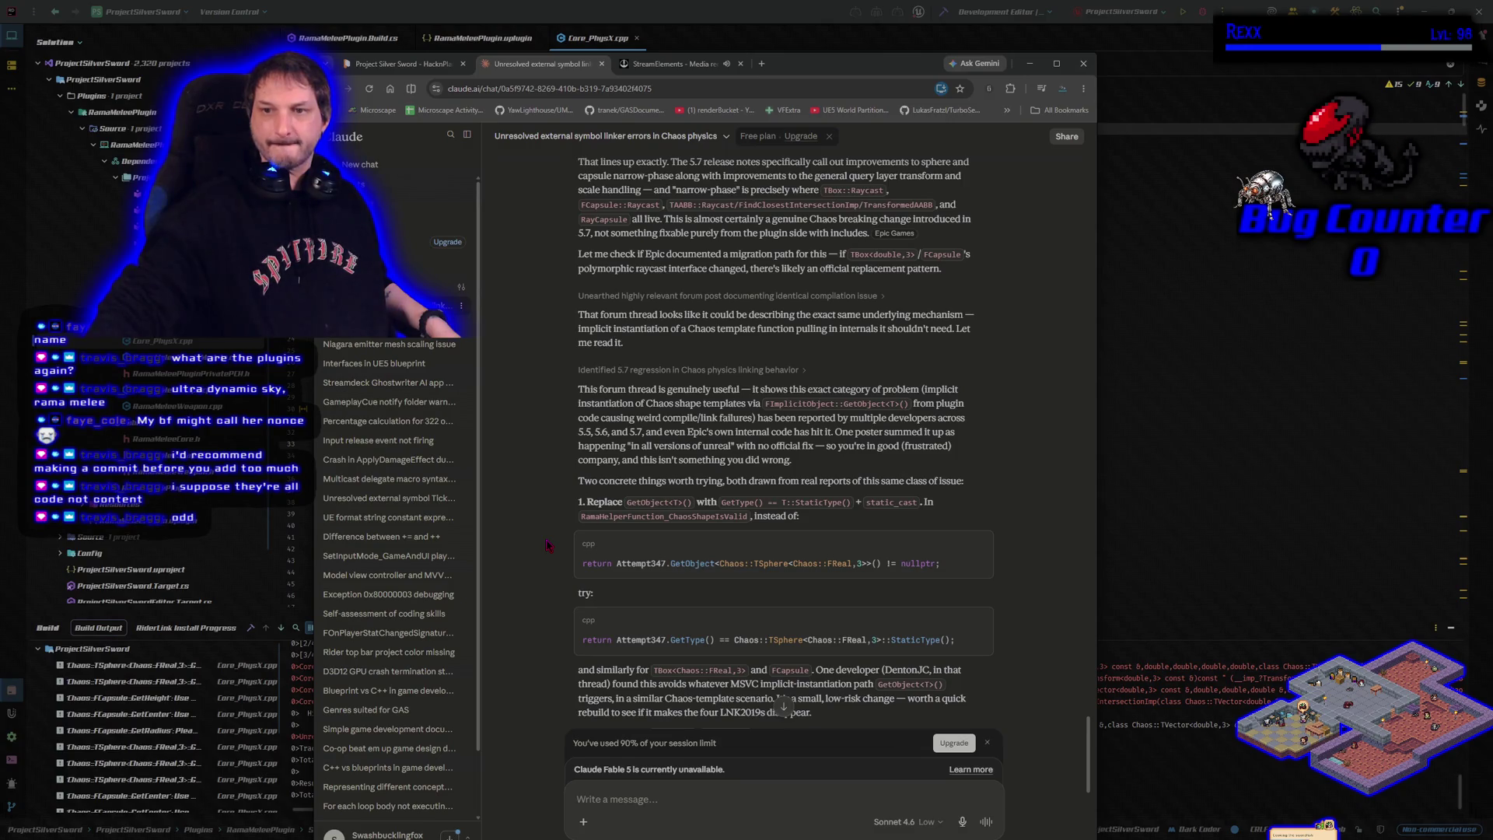
{"action": "scroll", "coordinate": [547, 544], "scroll_direction": "down", "scroll_amount": 2}
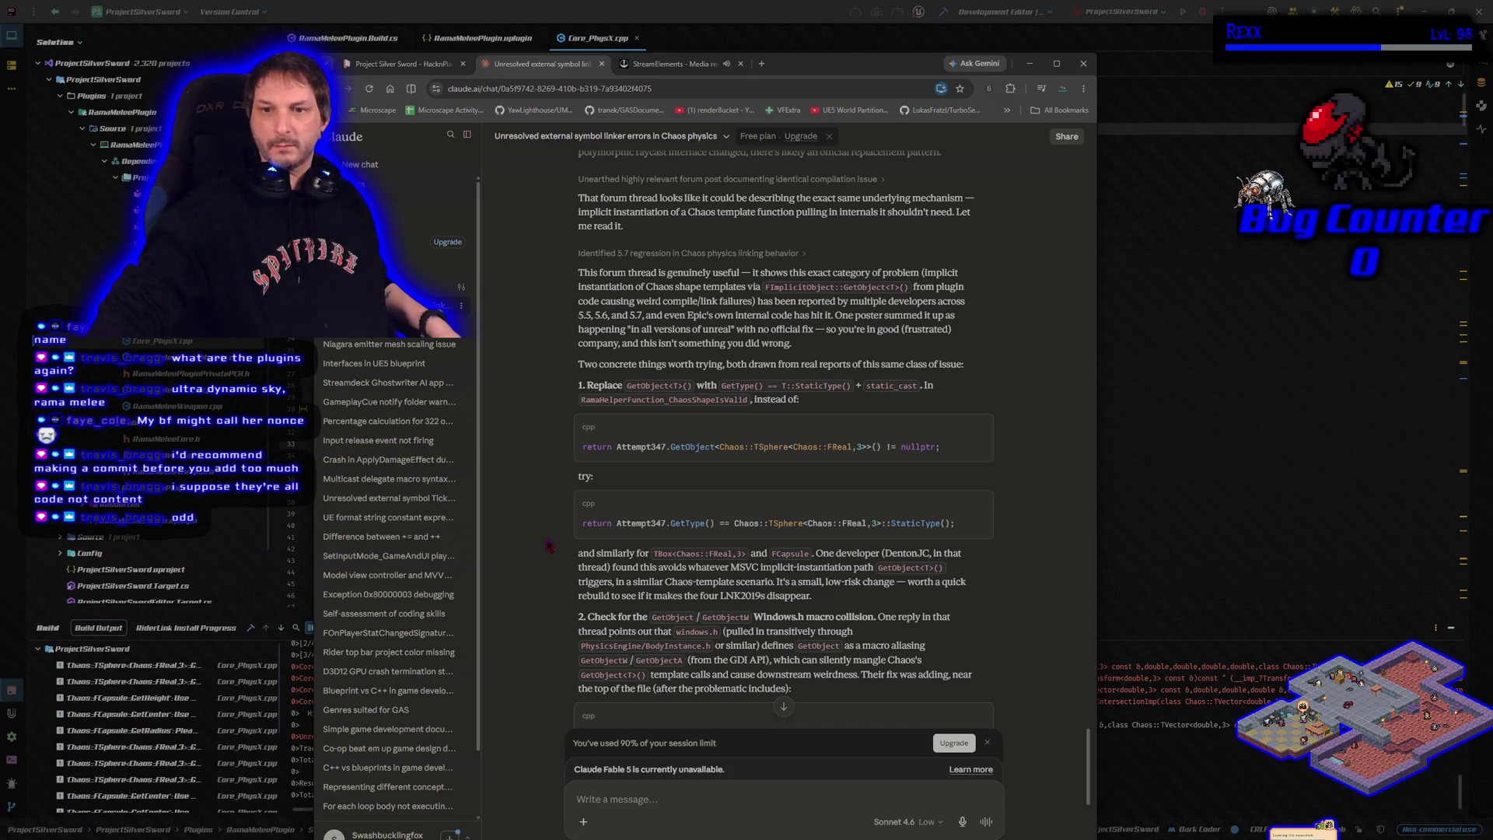
{"action": "key", "text": "alt+Tab"}
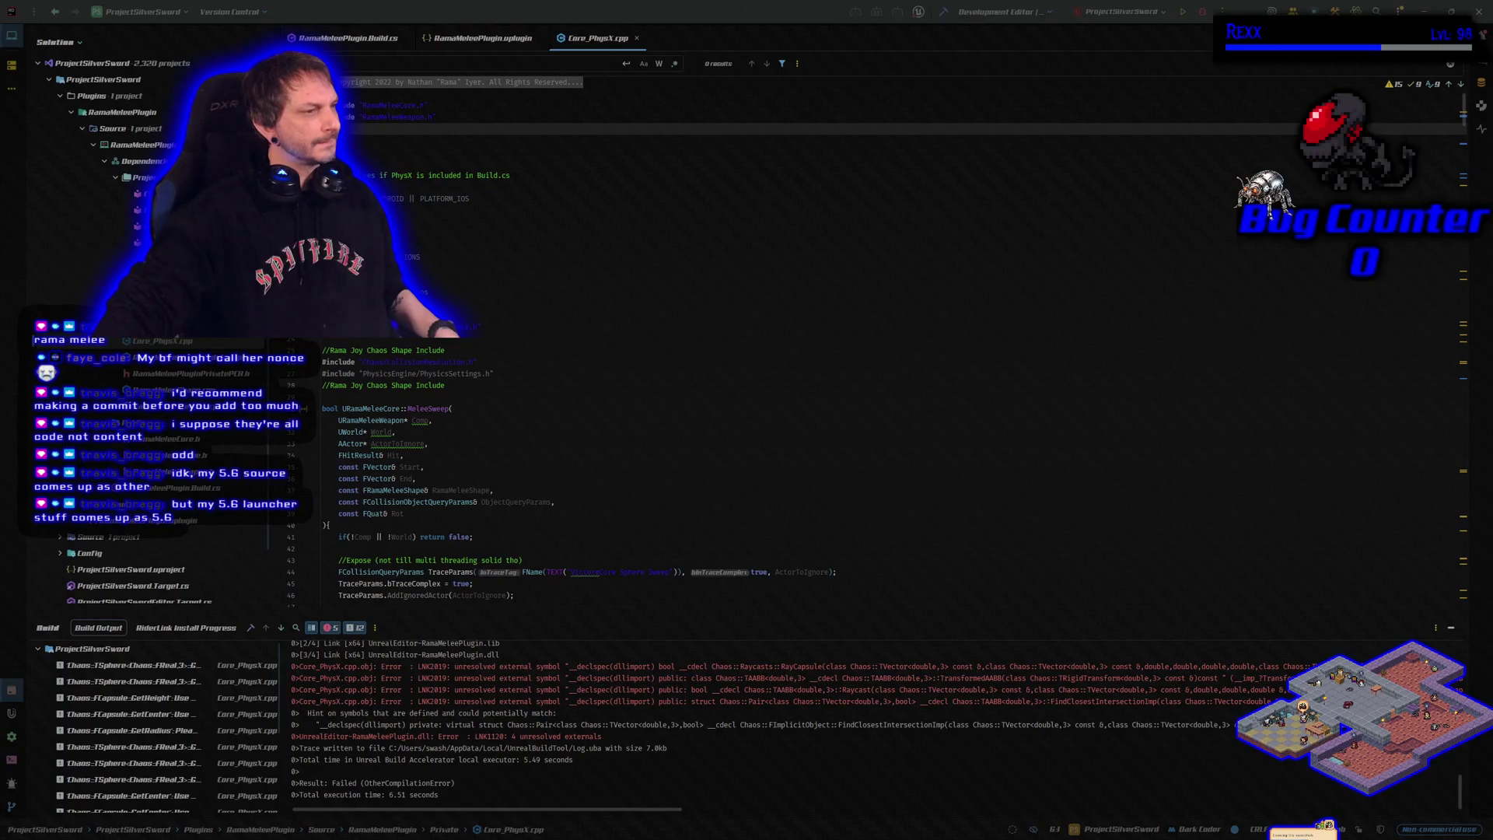
Search Core_PhysX.cpp for 'return attem' and place the cursor after the TSphere GetObject line
{"action": "left_click", "coordinate": [577, 395]}
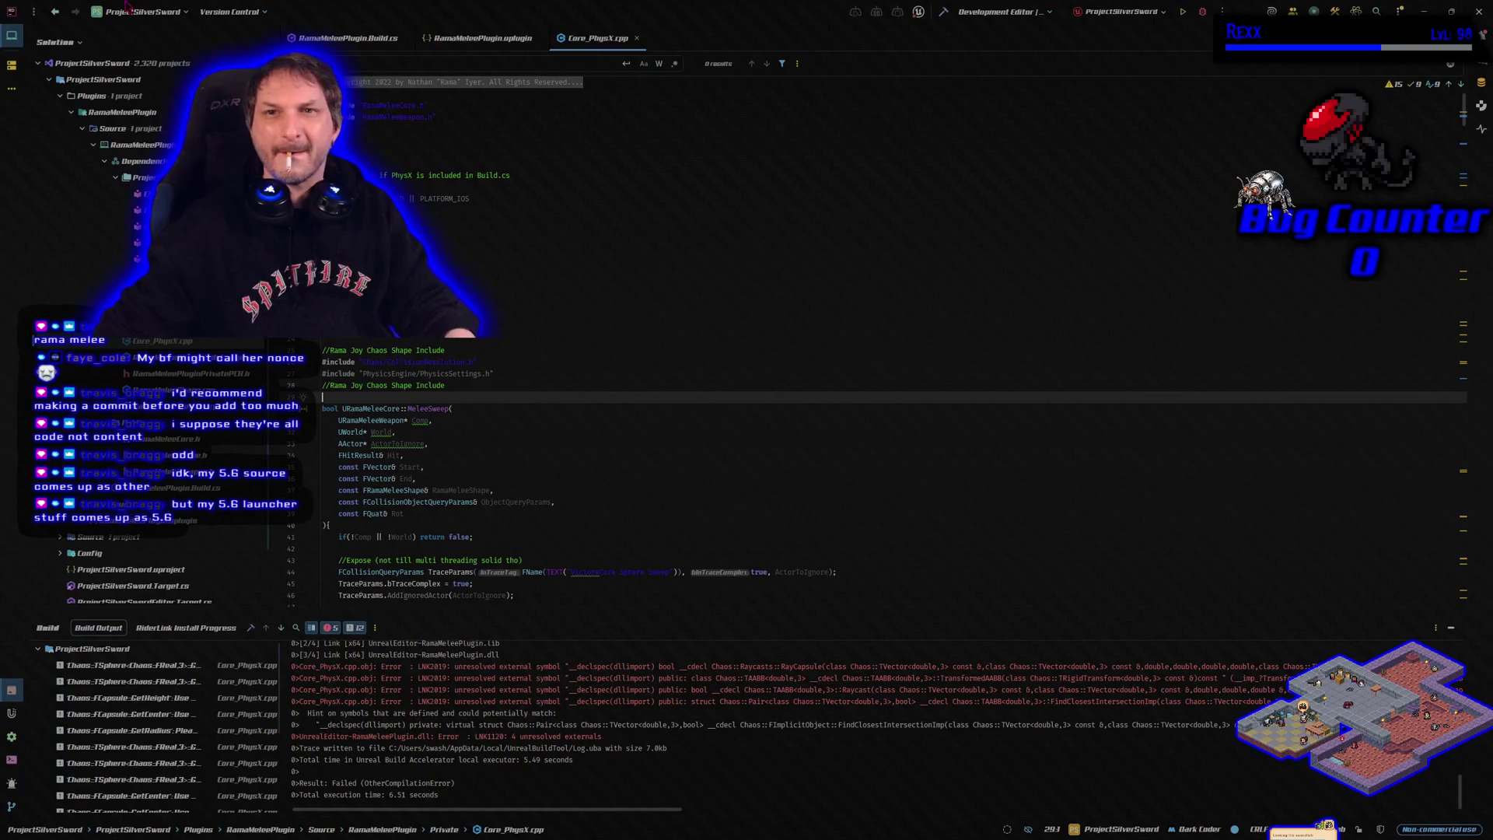
{"action": "left_click", "coordinate": [355, 64]}
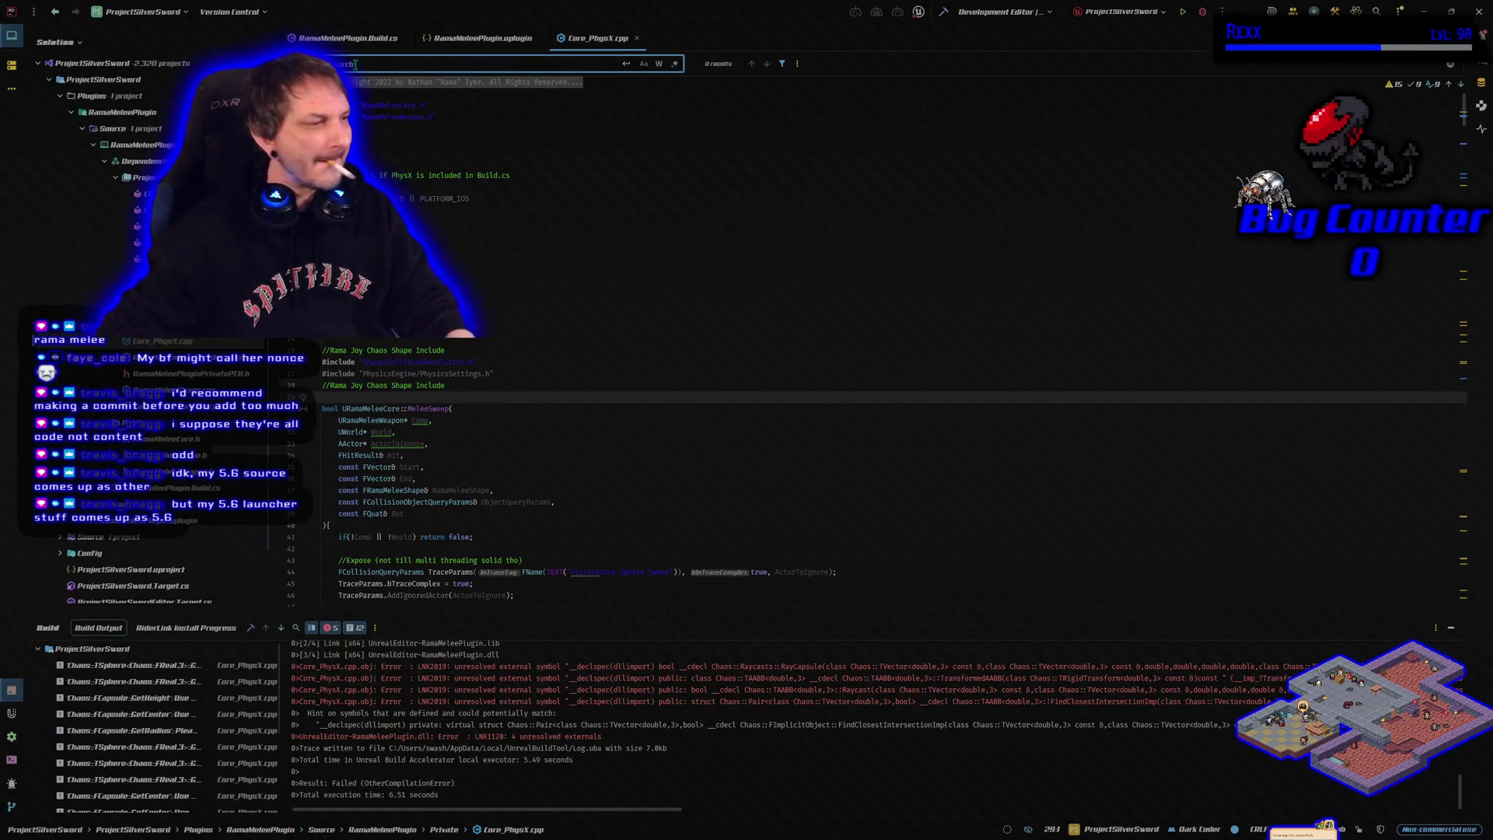
{"action": "type", "text": "return atte"}
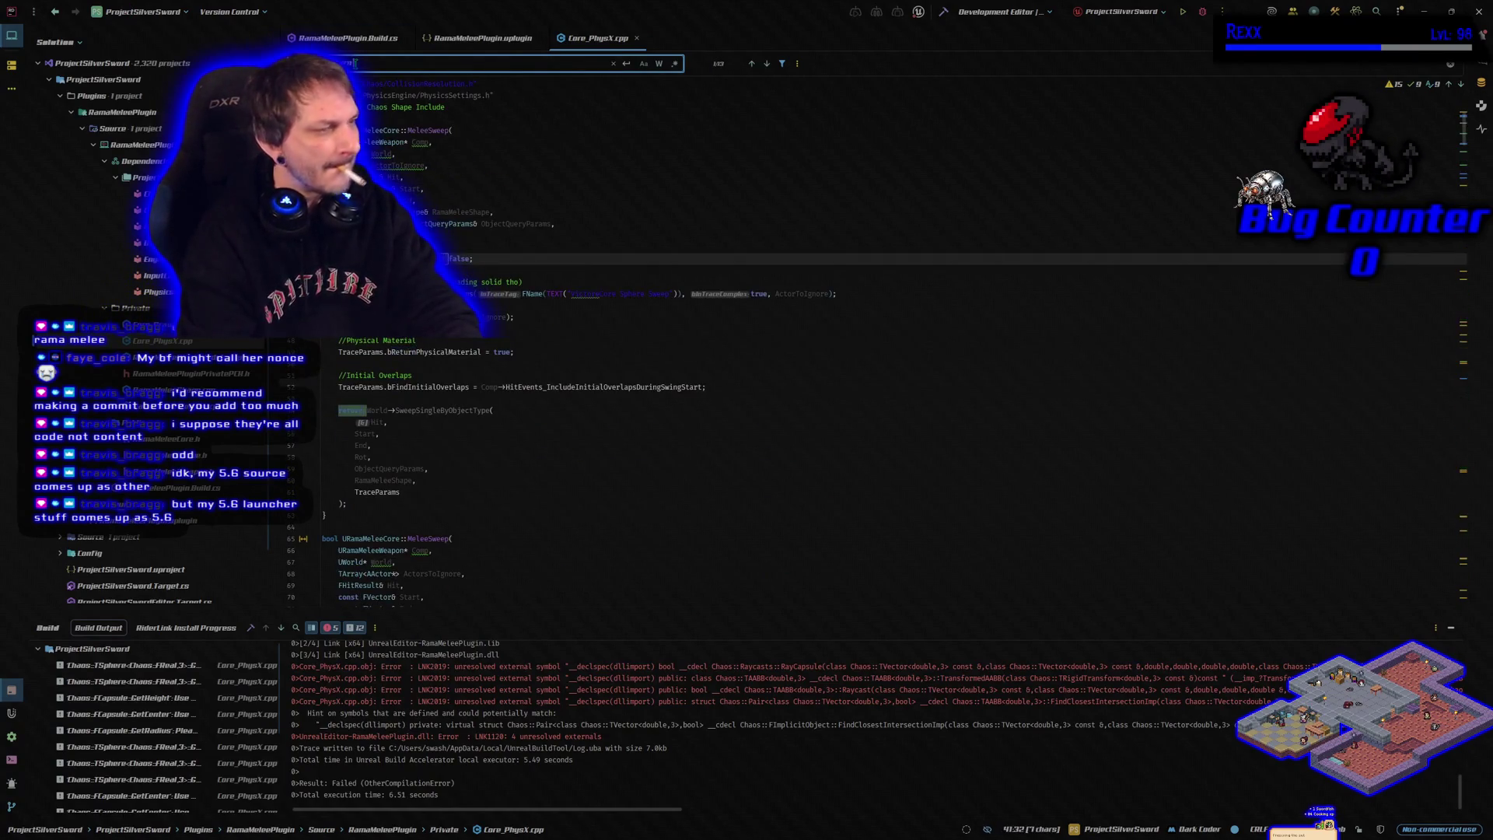
{"action": "type", "text": "m"}
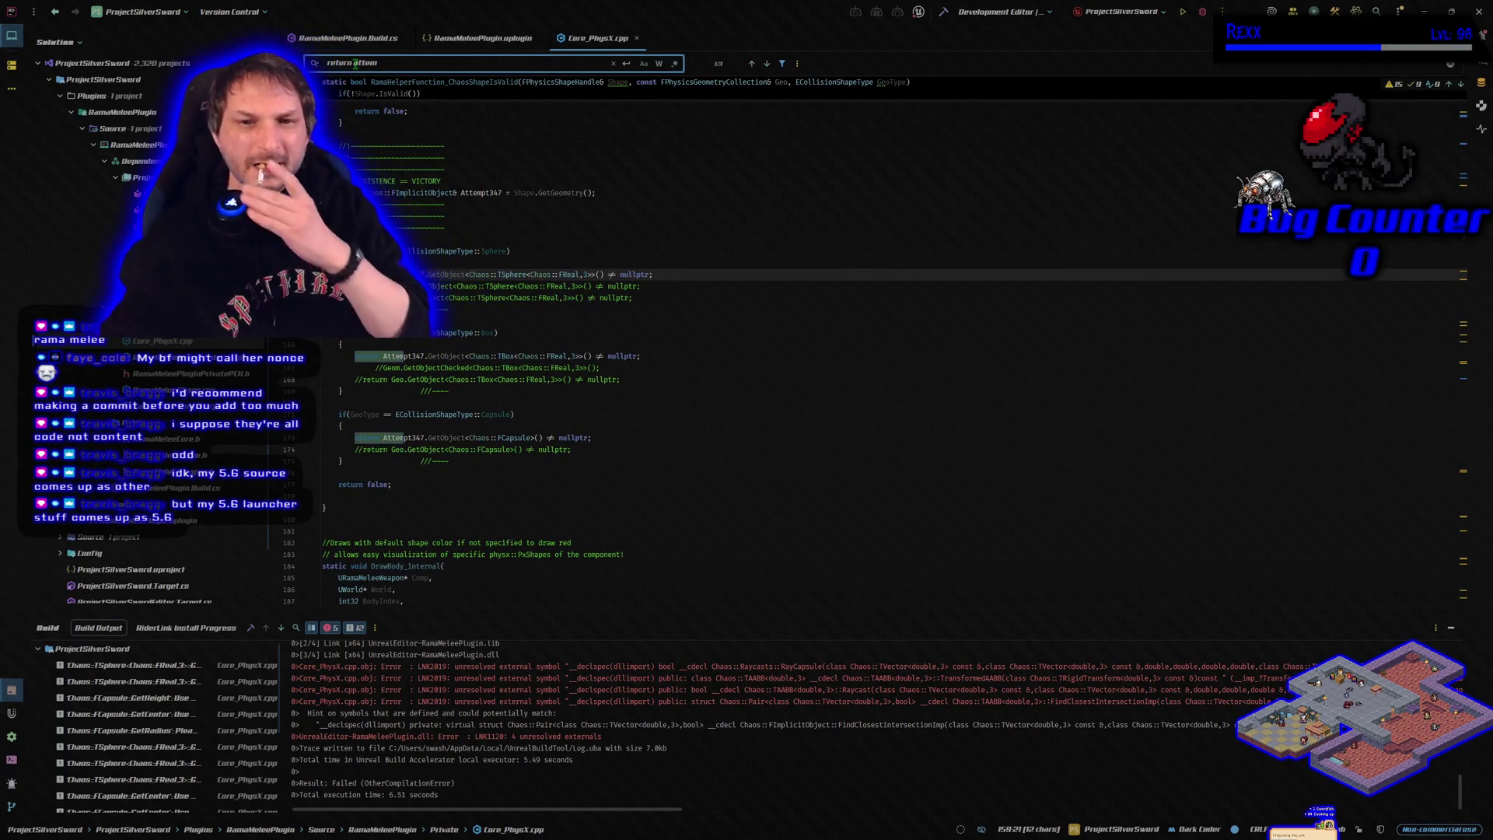
{"action": "left_click", "coordinate": [690, 274]}
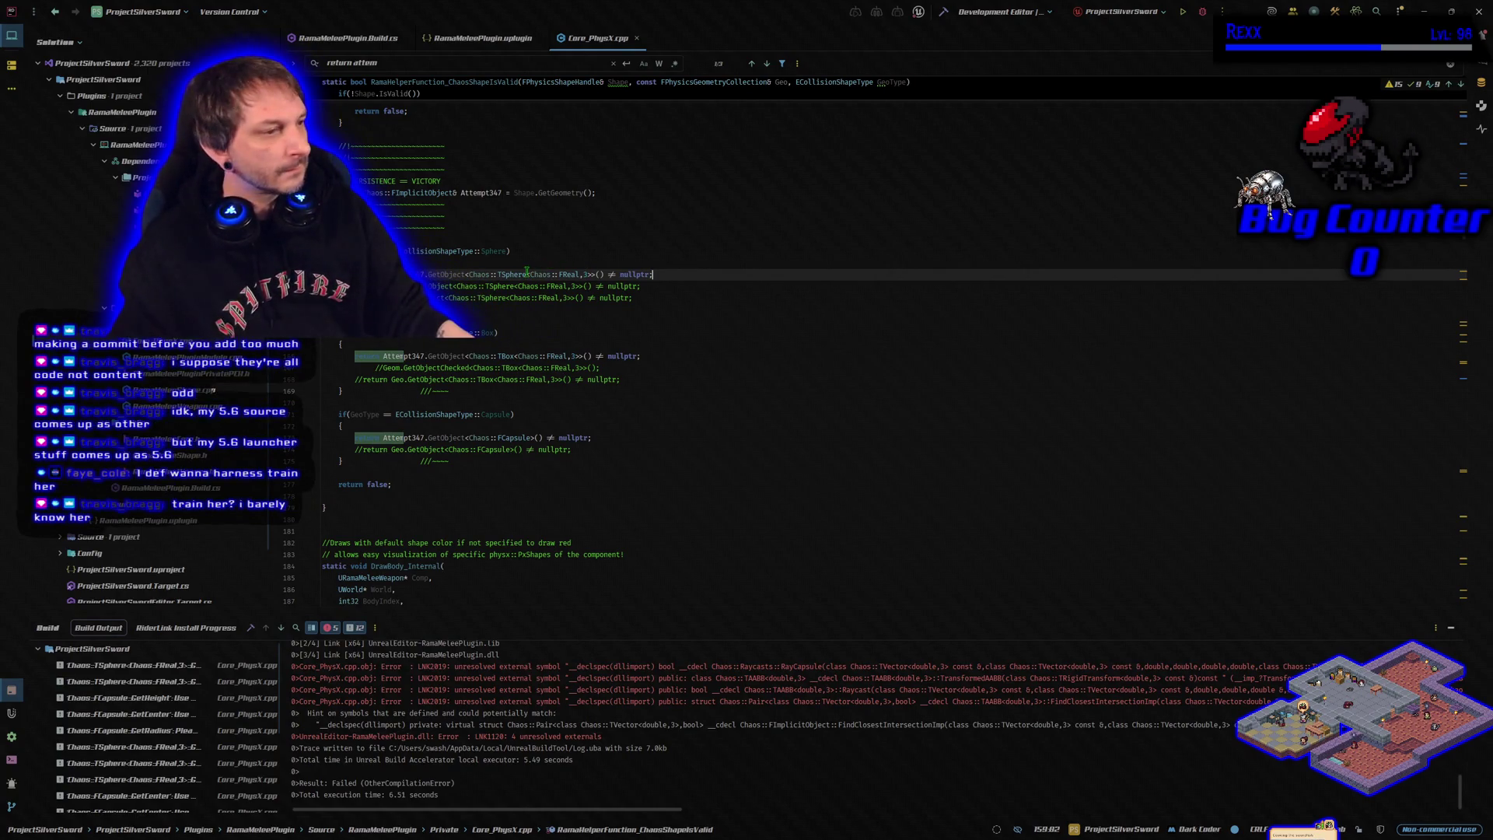
{"action": "mouse_move", "coordinate": [527, 273]}
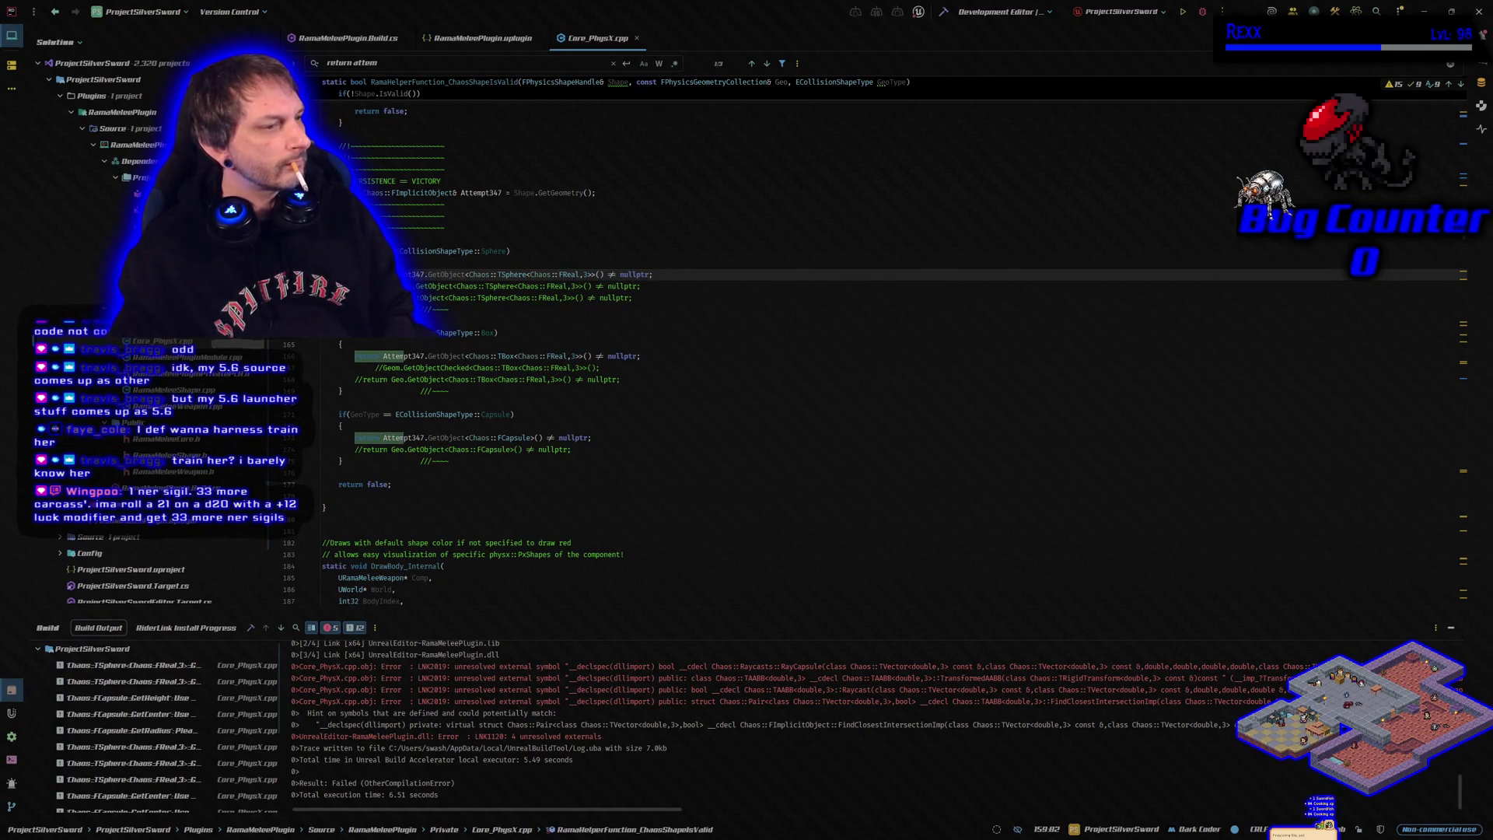
{"action": "key", "text": "alt+Tab"}
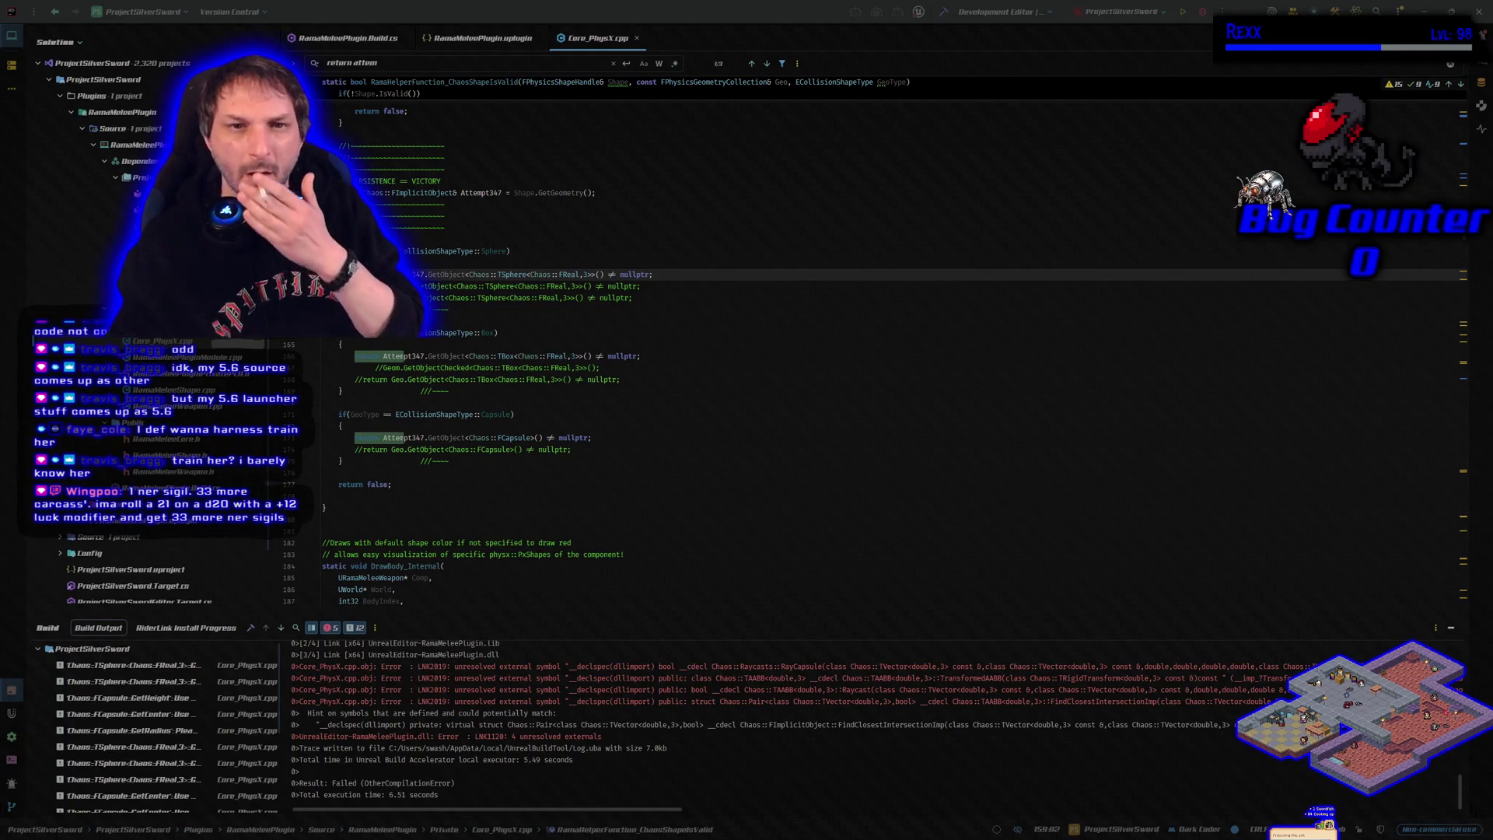
Paste an Attempt347->GetType() == Chaos::TSphere<Chaos::FReal,3>::StaticType() check above the sphere return, then rebuild
{"action": "left_click", "coordinate": [381, 273]}
{"action": "mouse_move", "coordinate": [436, 333]}
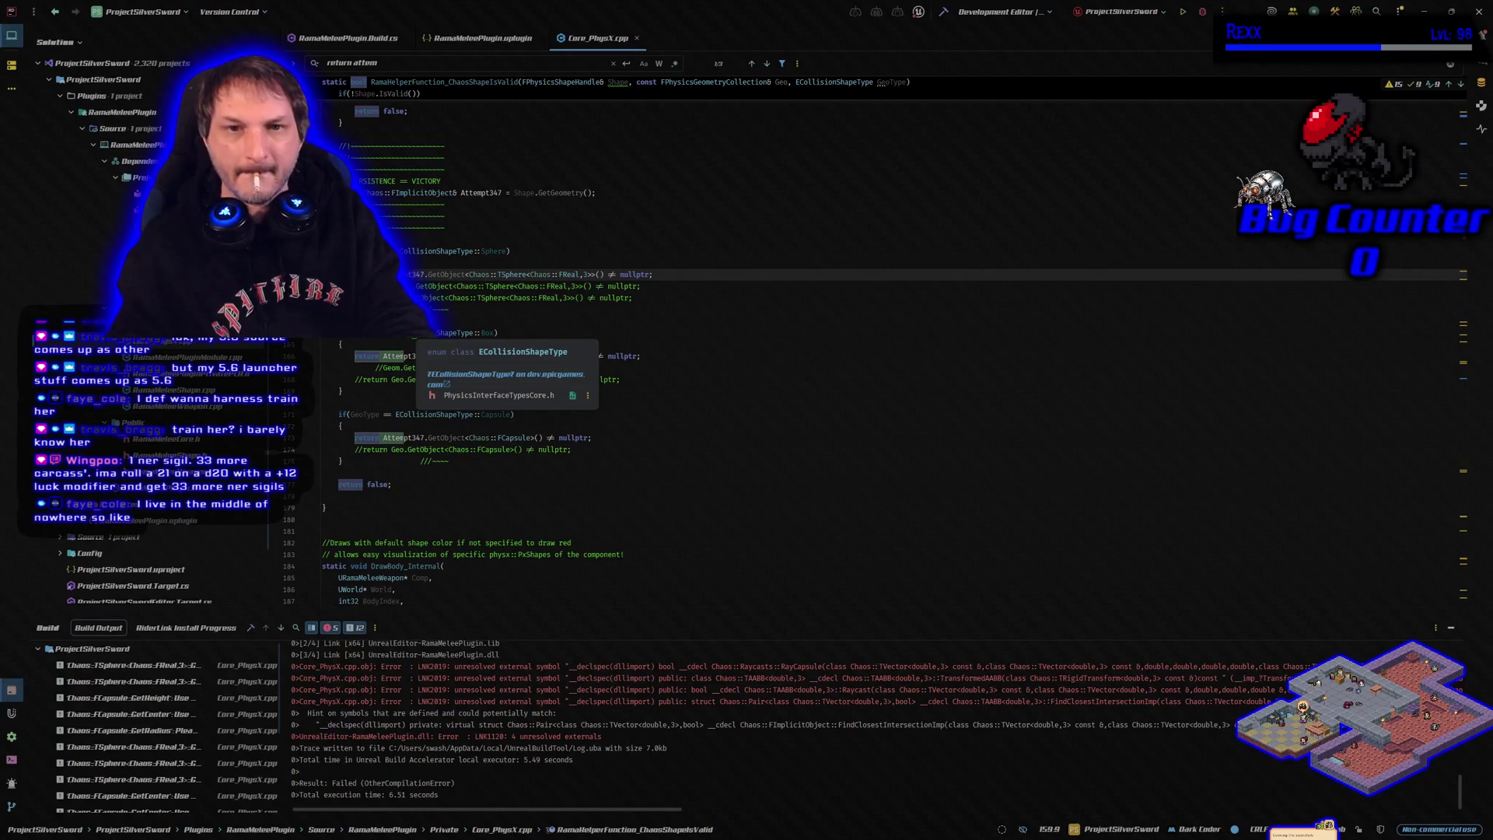
{"action": "type", "text": "()"}
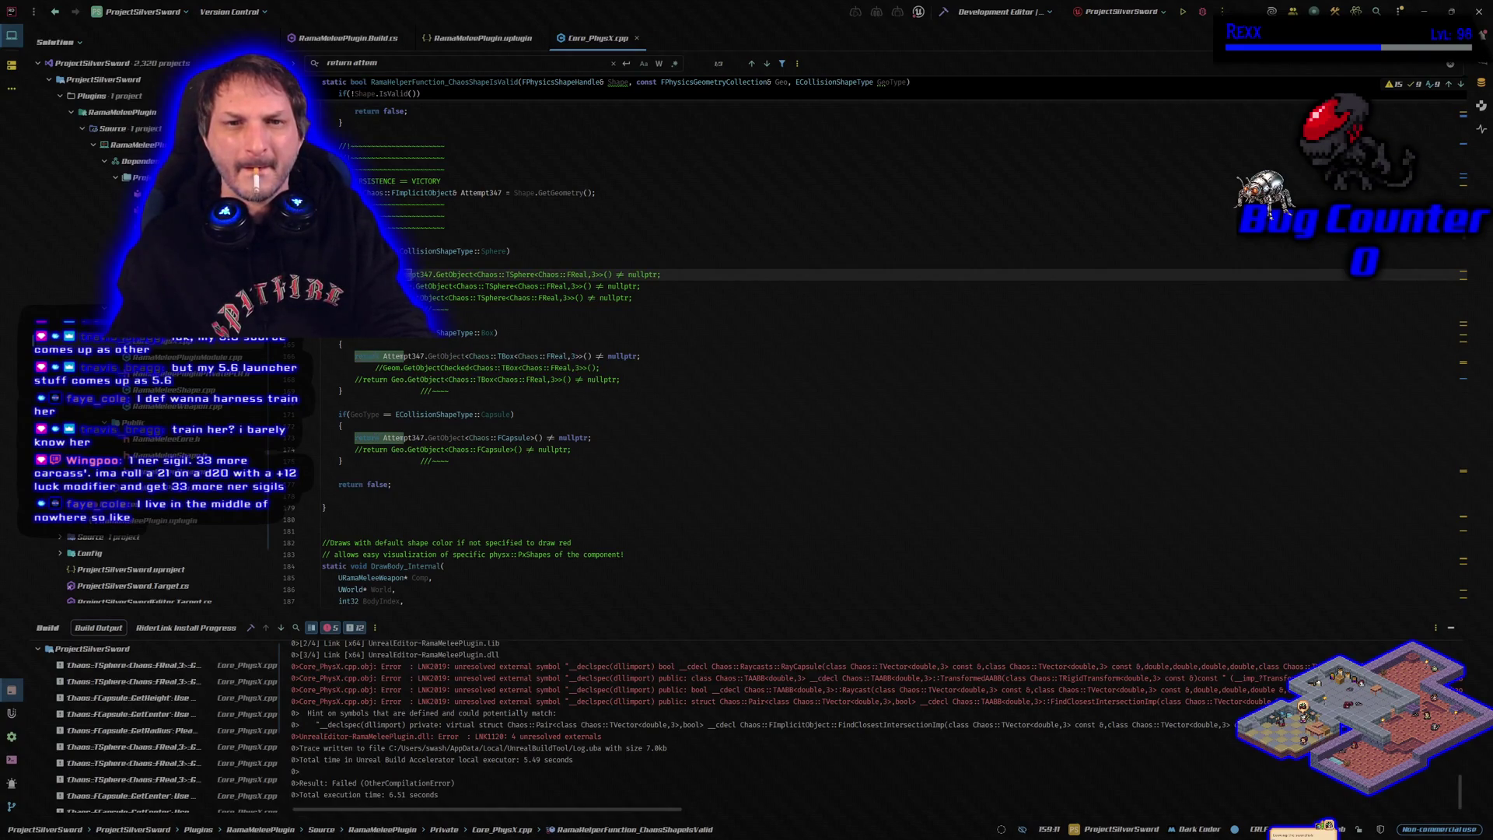
{"action": "left_click", "coordinate": [356, 262]}
{"action": "key", "text": "ctrl+v"}
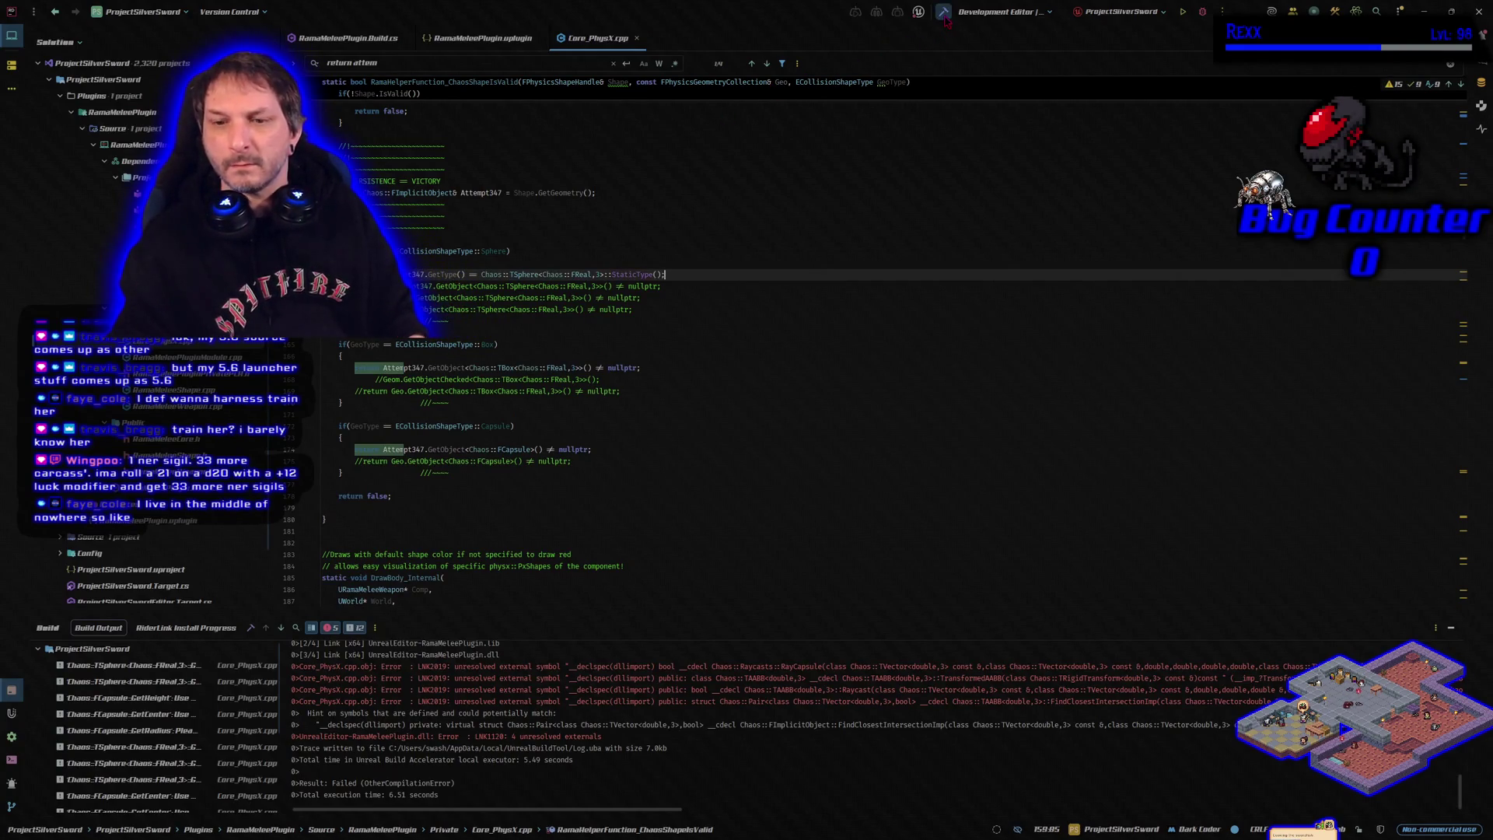
{"action": "left_click", "coordinate": [943, 12]}
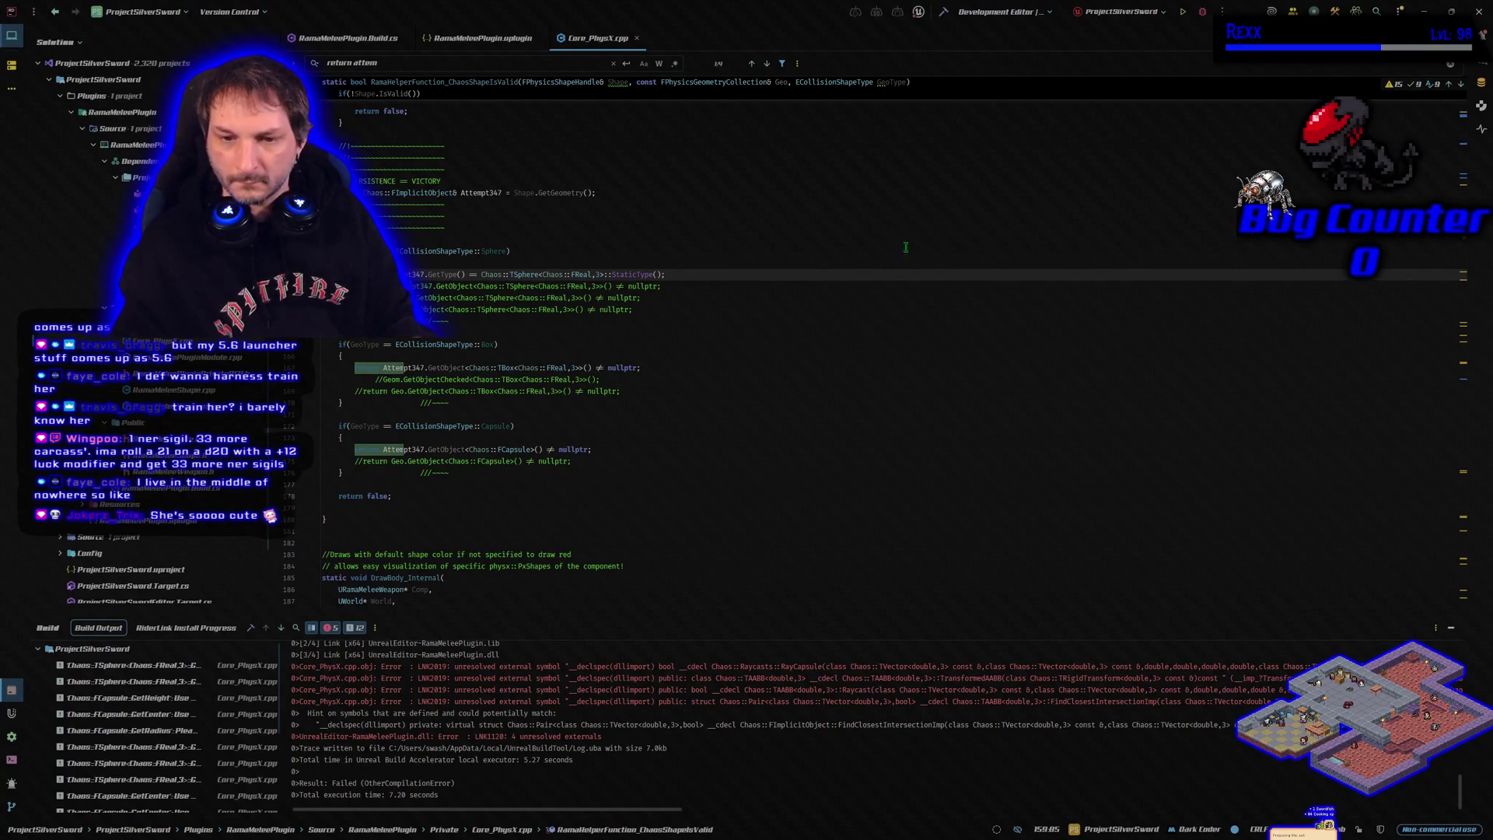
{"action": "mouse_move", "coordinate": [625, 765]}
{"action": "left_mouse_down"}
{"action": "mouse_move", "coordinate": [544, 735]}
{"action": "mouse_move", "coordinate": [466, 661]}
{"action": "mouse_move", "coordinate": [301, 655]}
{"action": "left_mouse_up"}
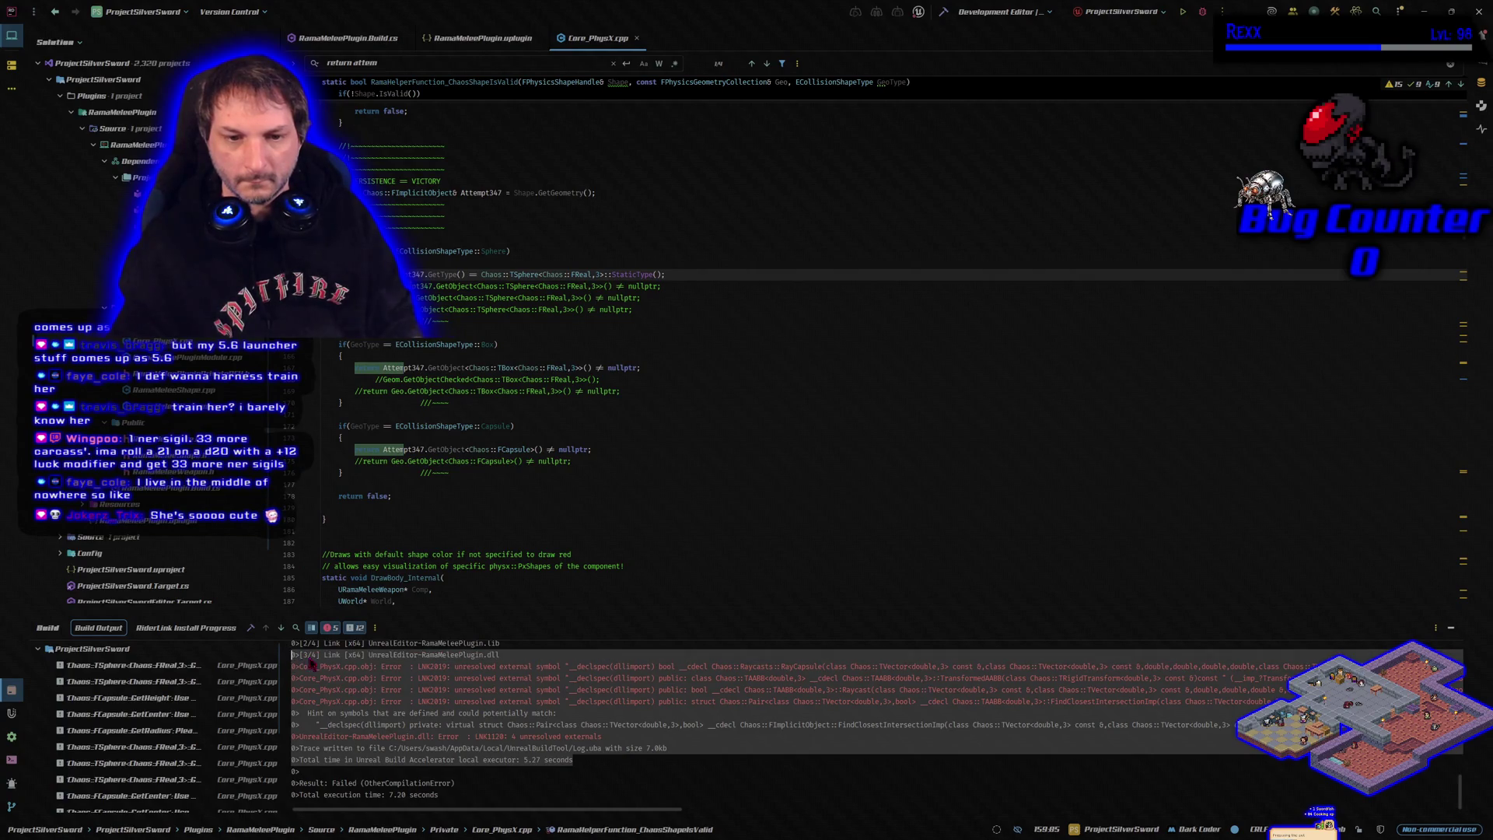
{"action": "right_click", "coordinate": [326, 664]}
{"action": "left_click", "coordinate": [359, 675]}
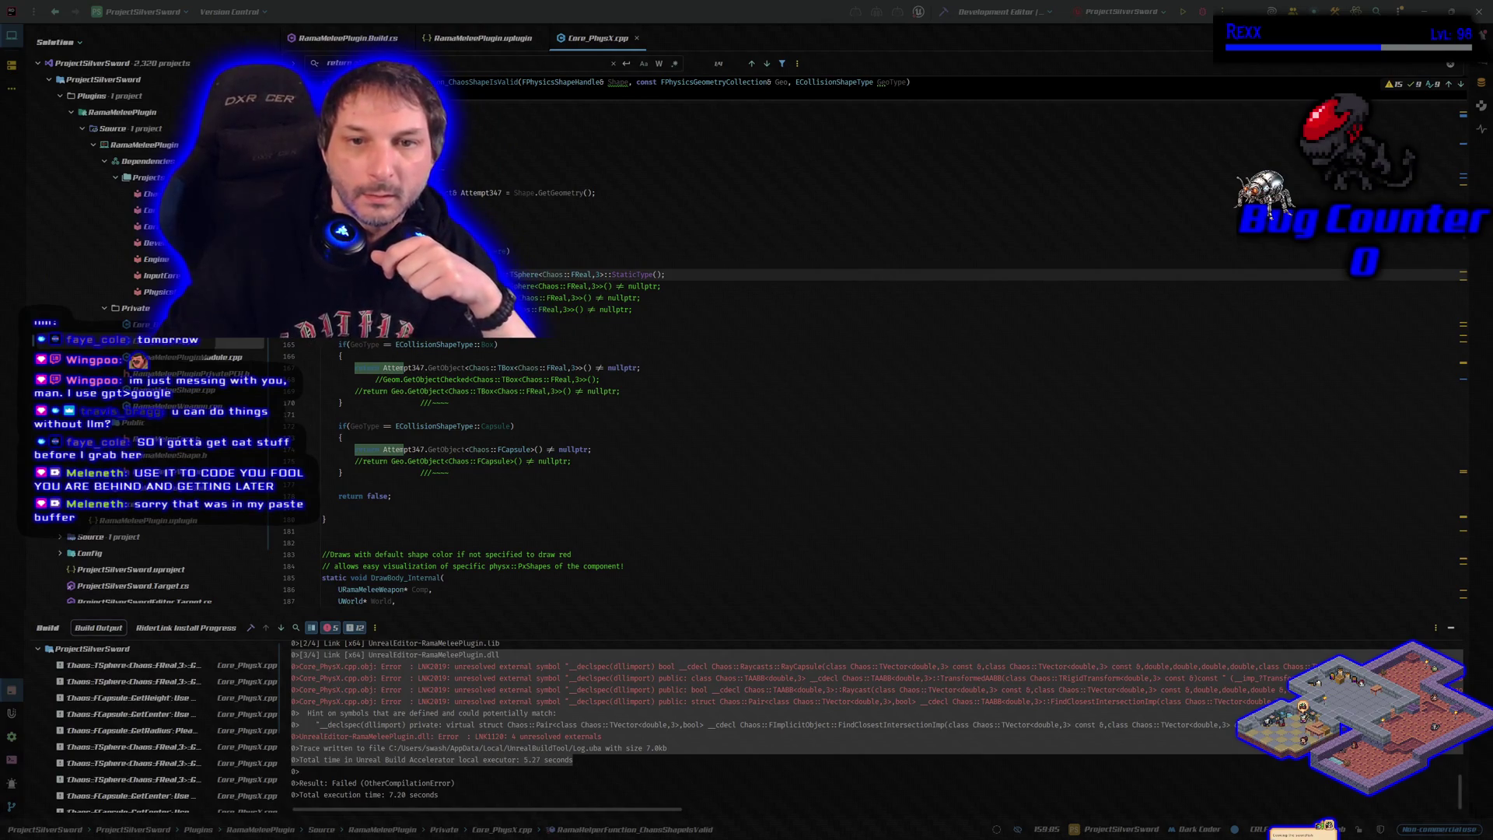
Delete the StaticType comparison line from the sphere check, rebuild, and open Core_Drawing.cpp
{"action": "key", "text": "Return"}
{"action": "key", "text": "shift+Return"}
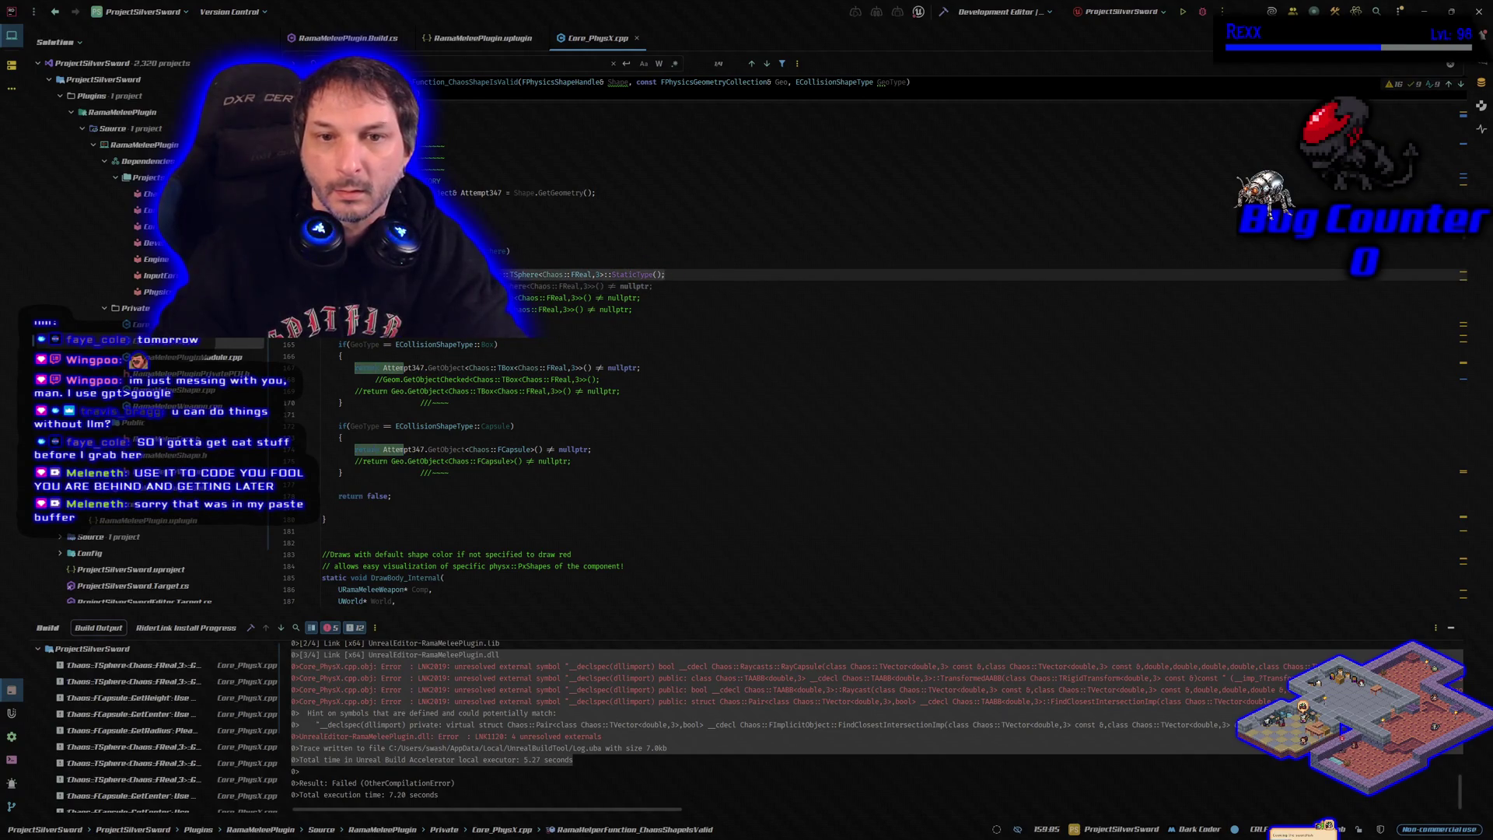
{"action": "key", "text": "ctrl+y"}
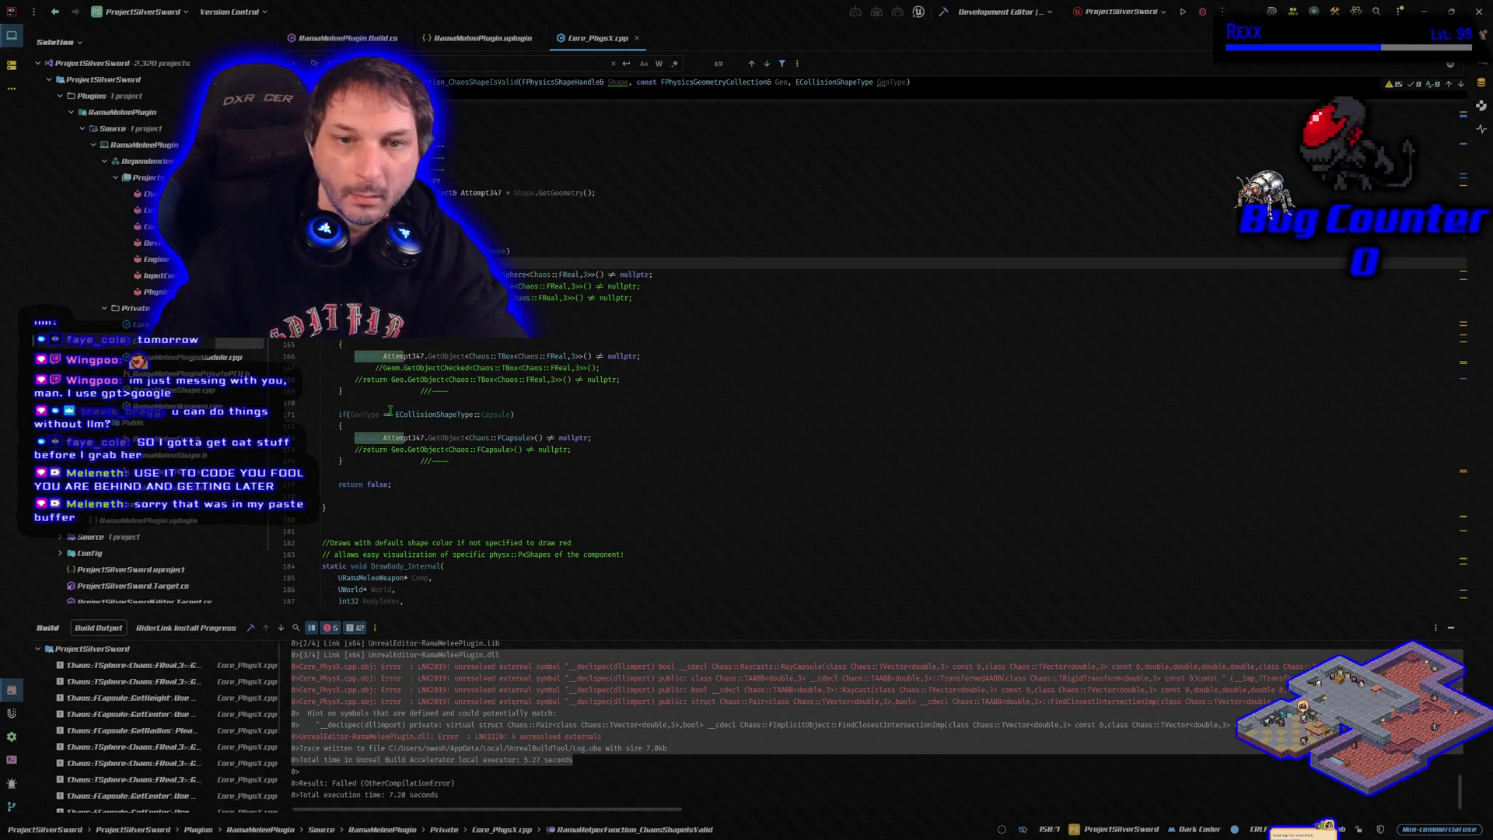
{"action": "key", "text": "ctrl+shift+b"}
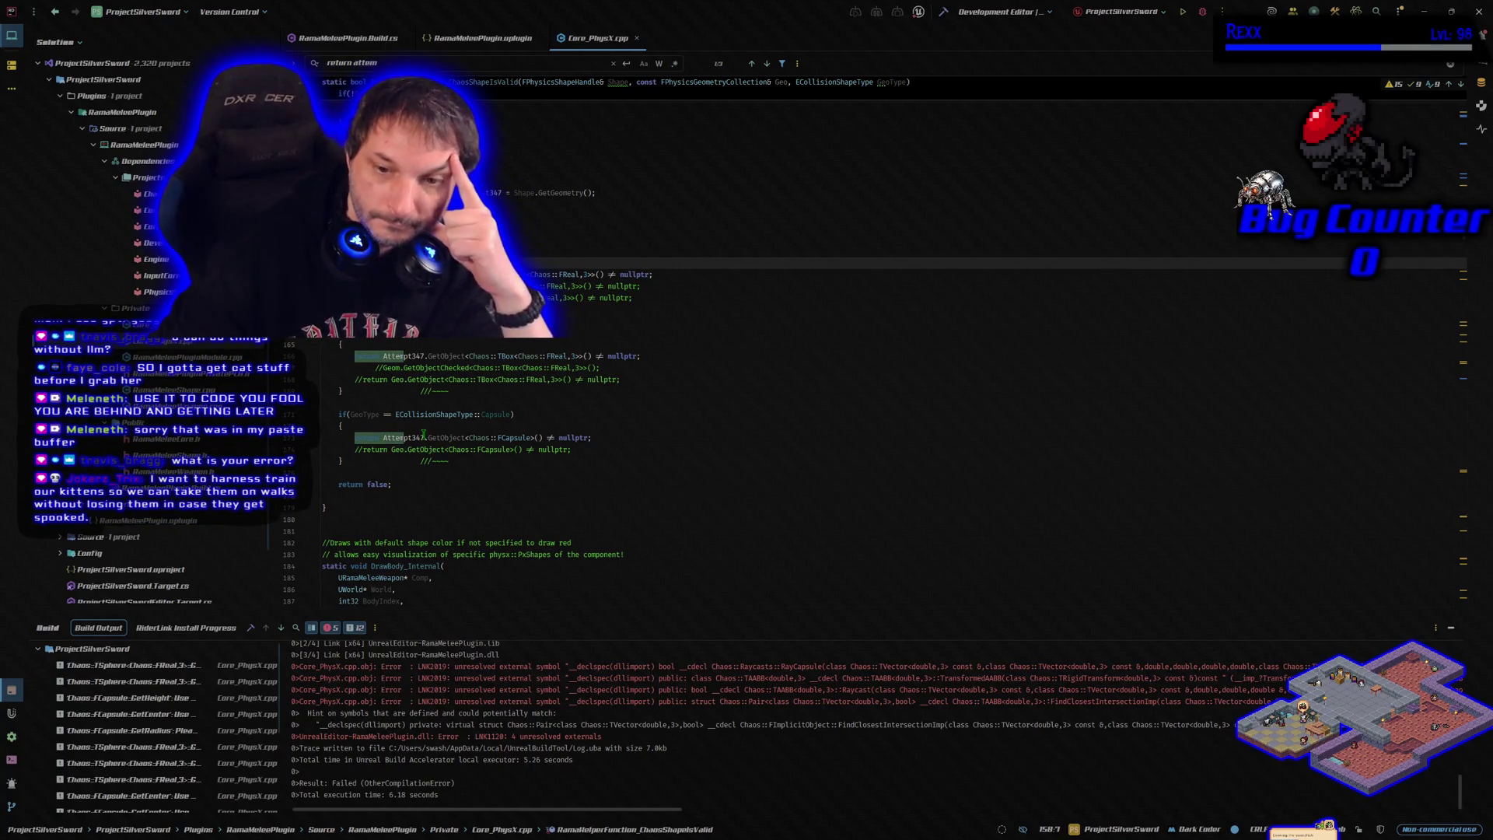
{"action": "mouse_move", "coordinate": [423, 438]}
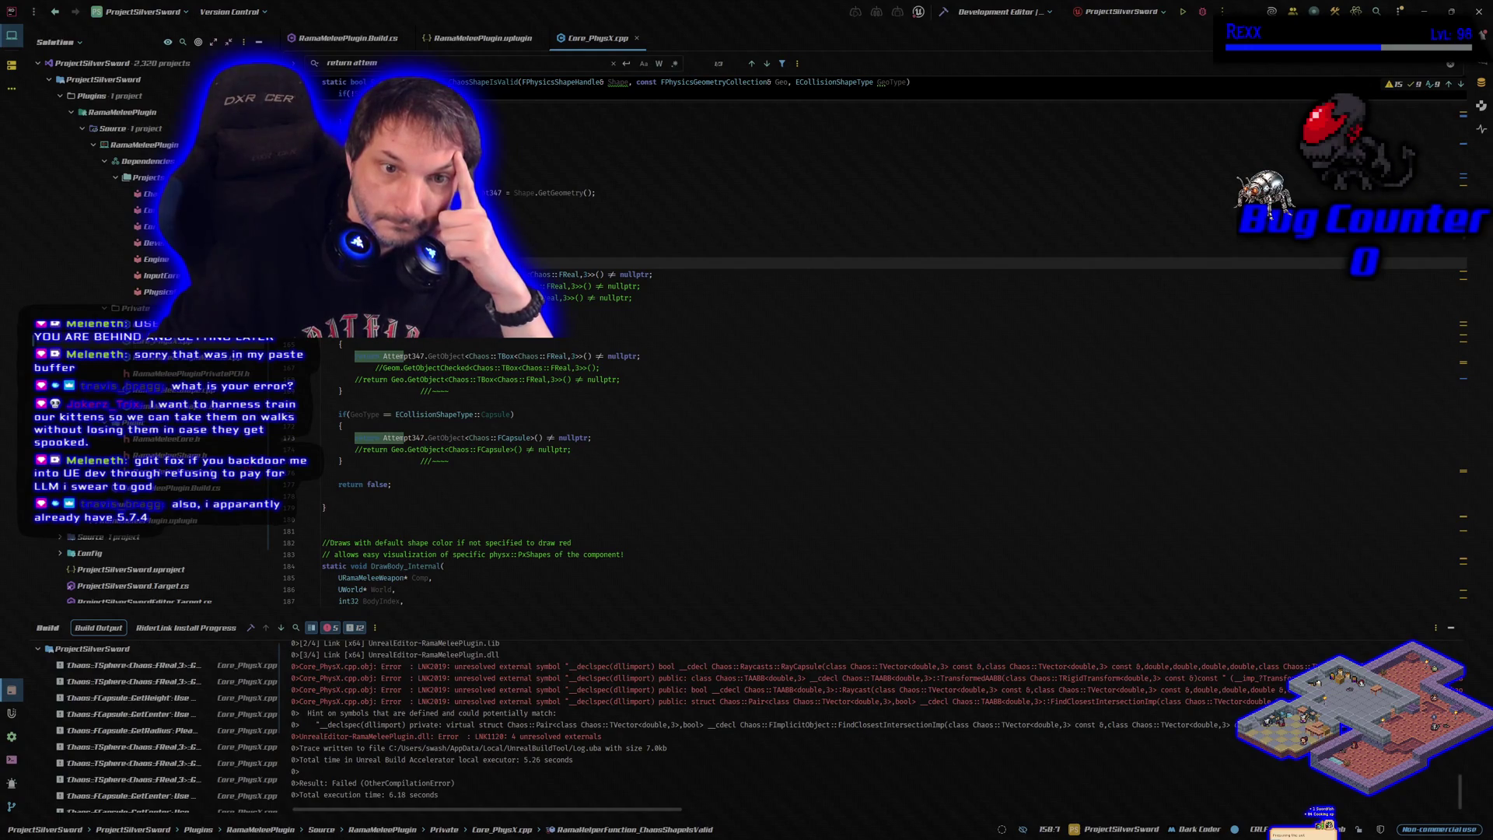
{"action": "key", "text": "Return"}
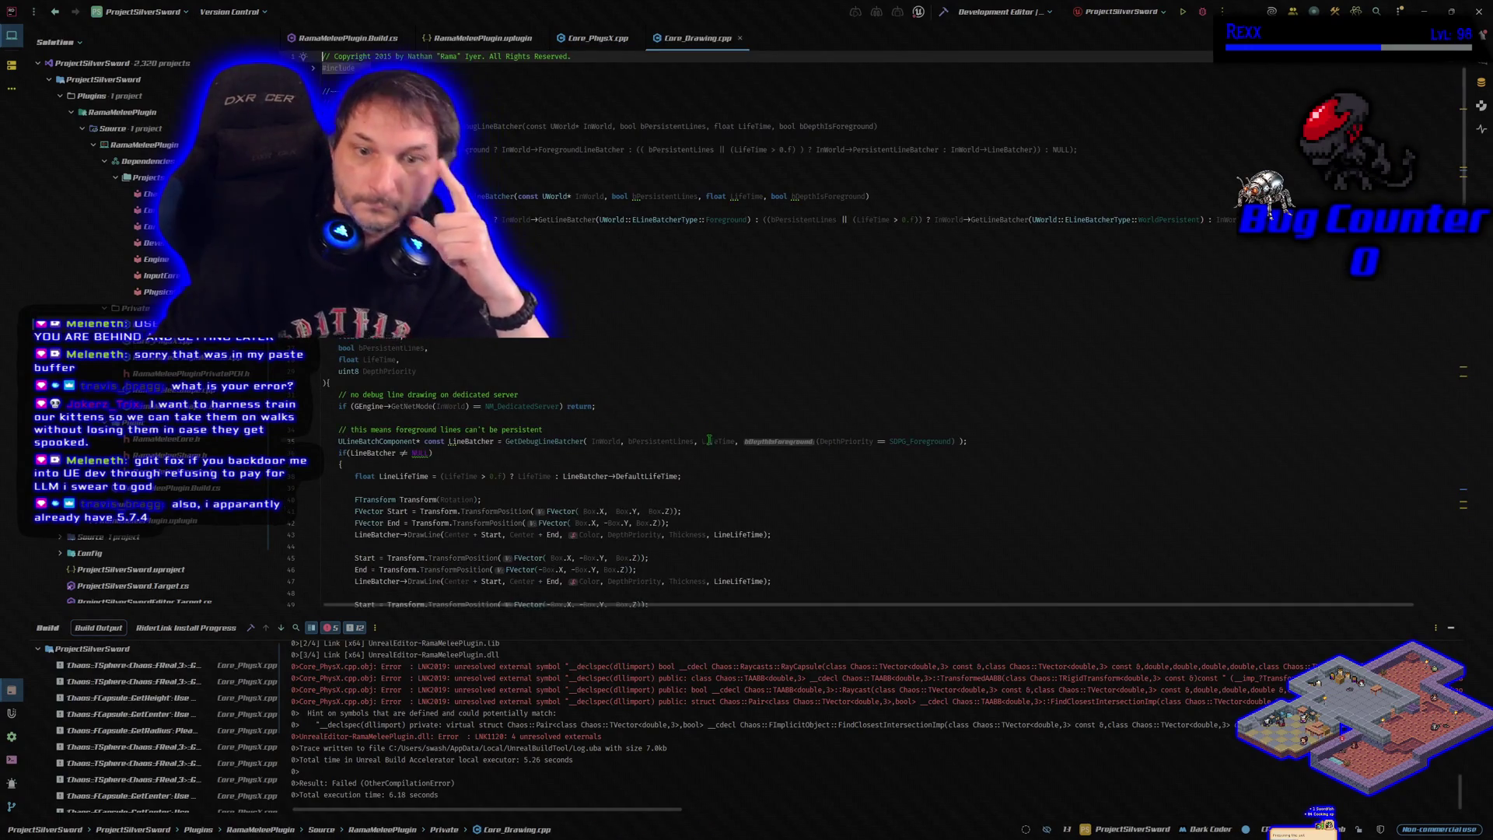
Scroll through Core_Drawing.cpp and expand the folded #include lines at its top
{"action": "scroll", "coordinate": [821, 540], "scroll_direction": "down", "scroll_amount": 4}
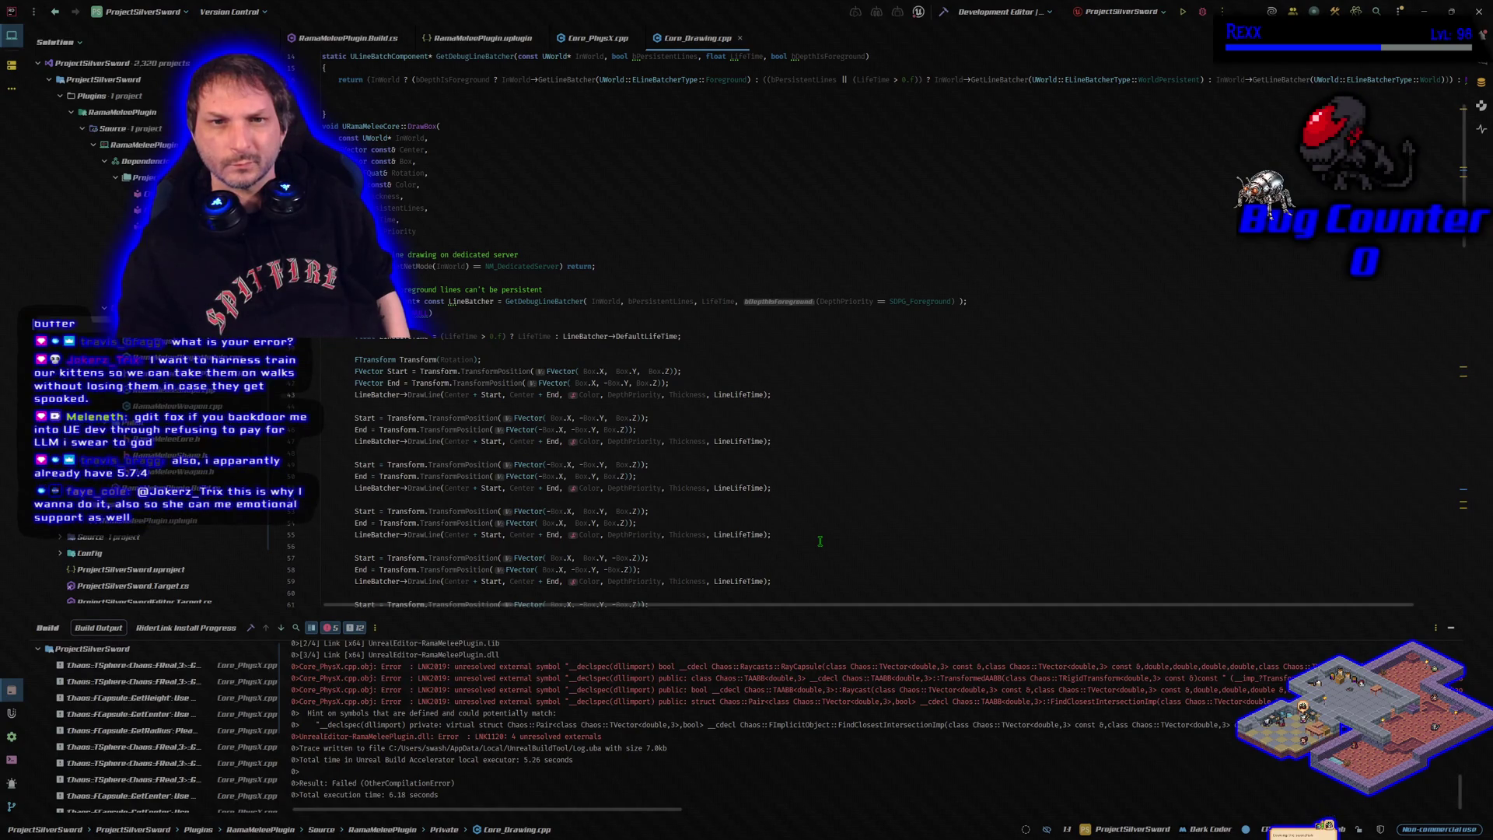
{"action": "scroll", "coordinate": [820, 540], "scroll_direction": "down", "scroll_amount": 7}
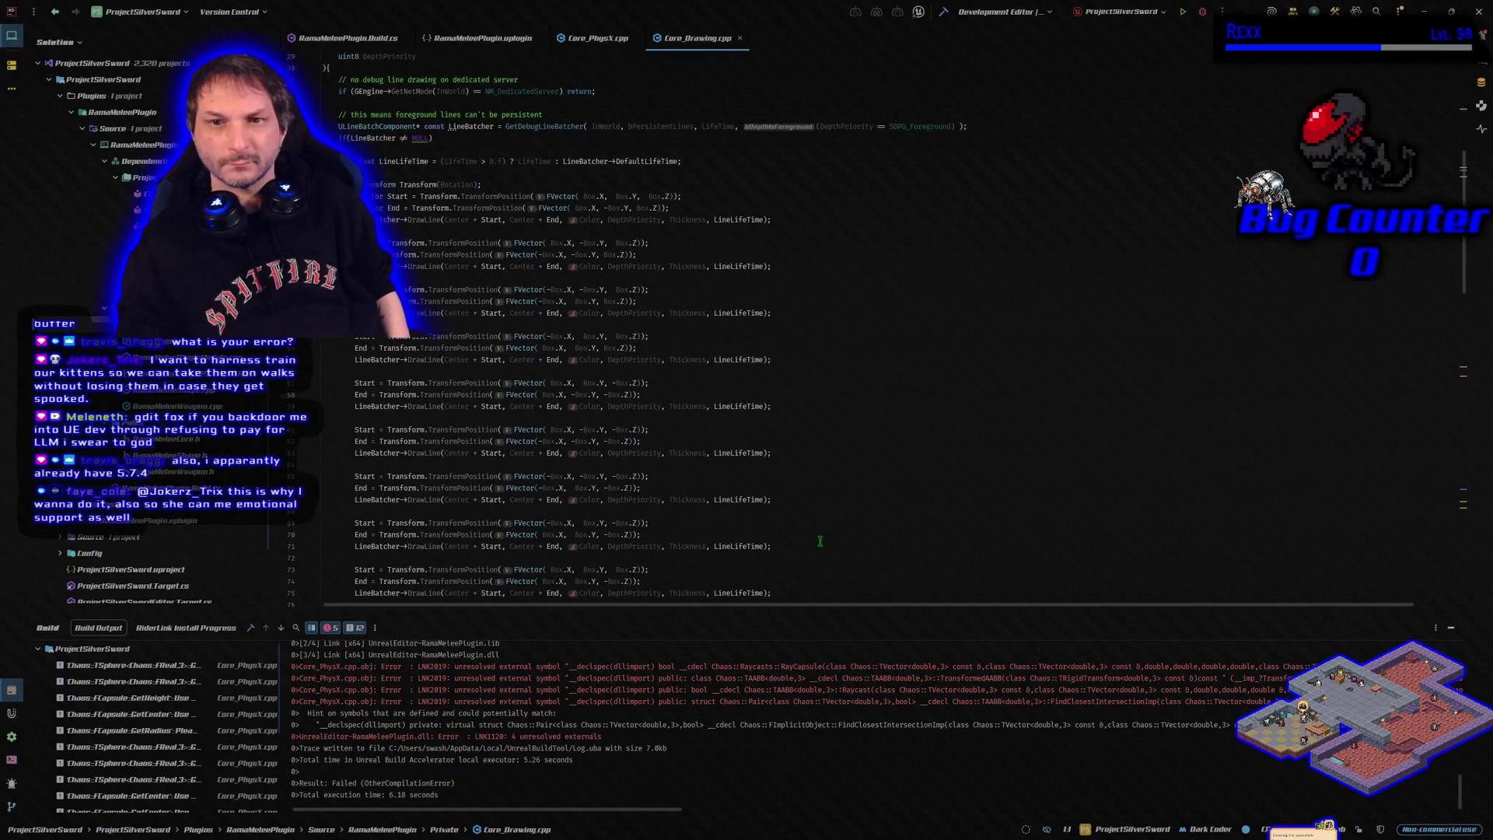
{"action": "scroll", "coordinate": [820, 540], "scroll_direction": "up", "scroll_amount": 10}
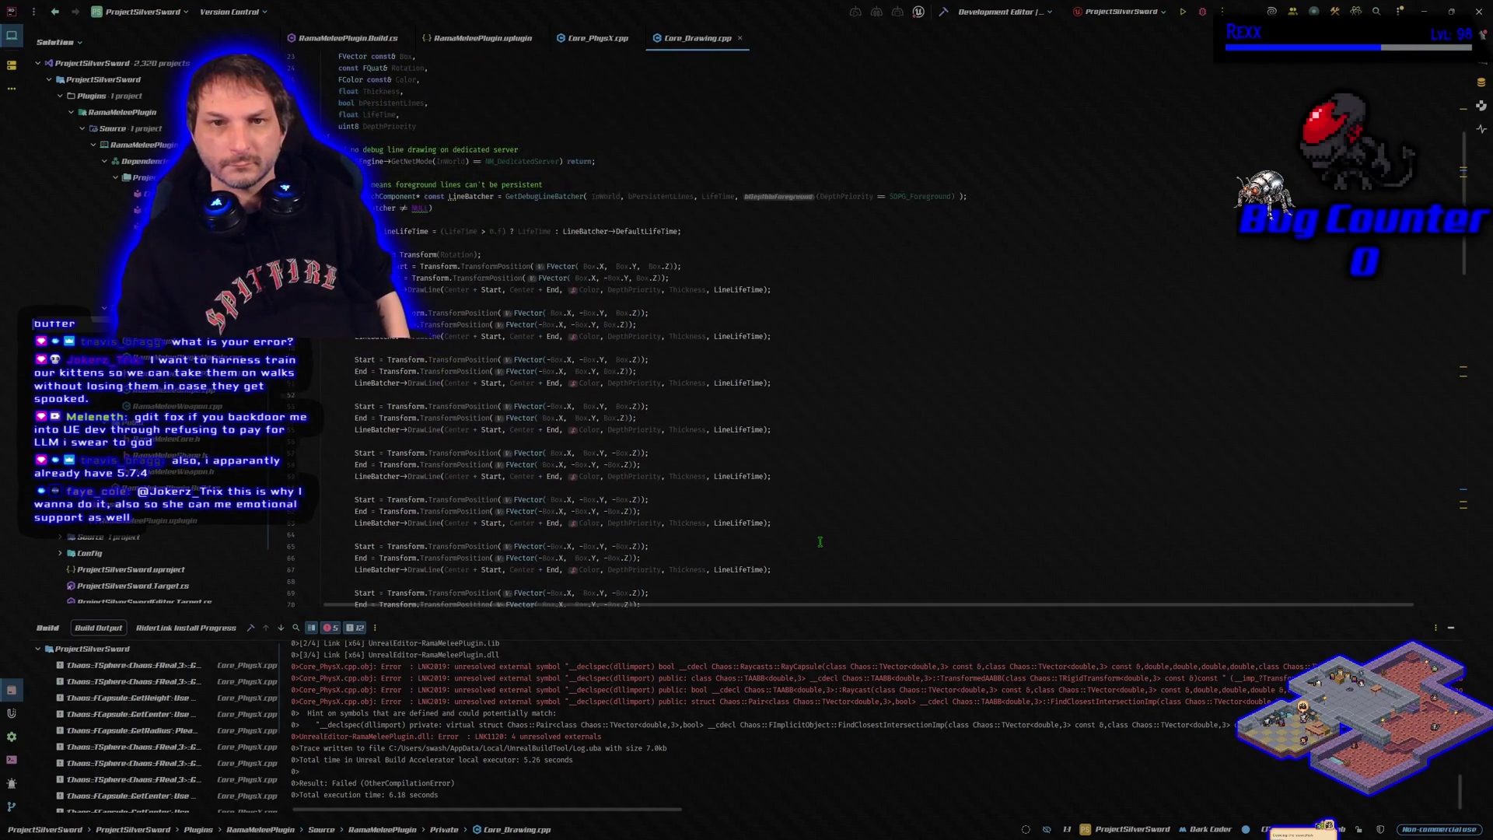
{"action": "scroll", "coordinate": [820, 541], "scroll_direction": "up", "scroll_amount": 1}
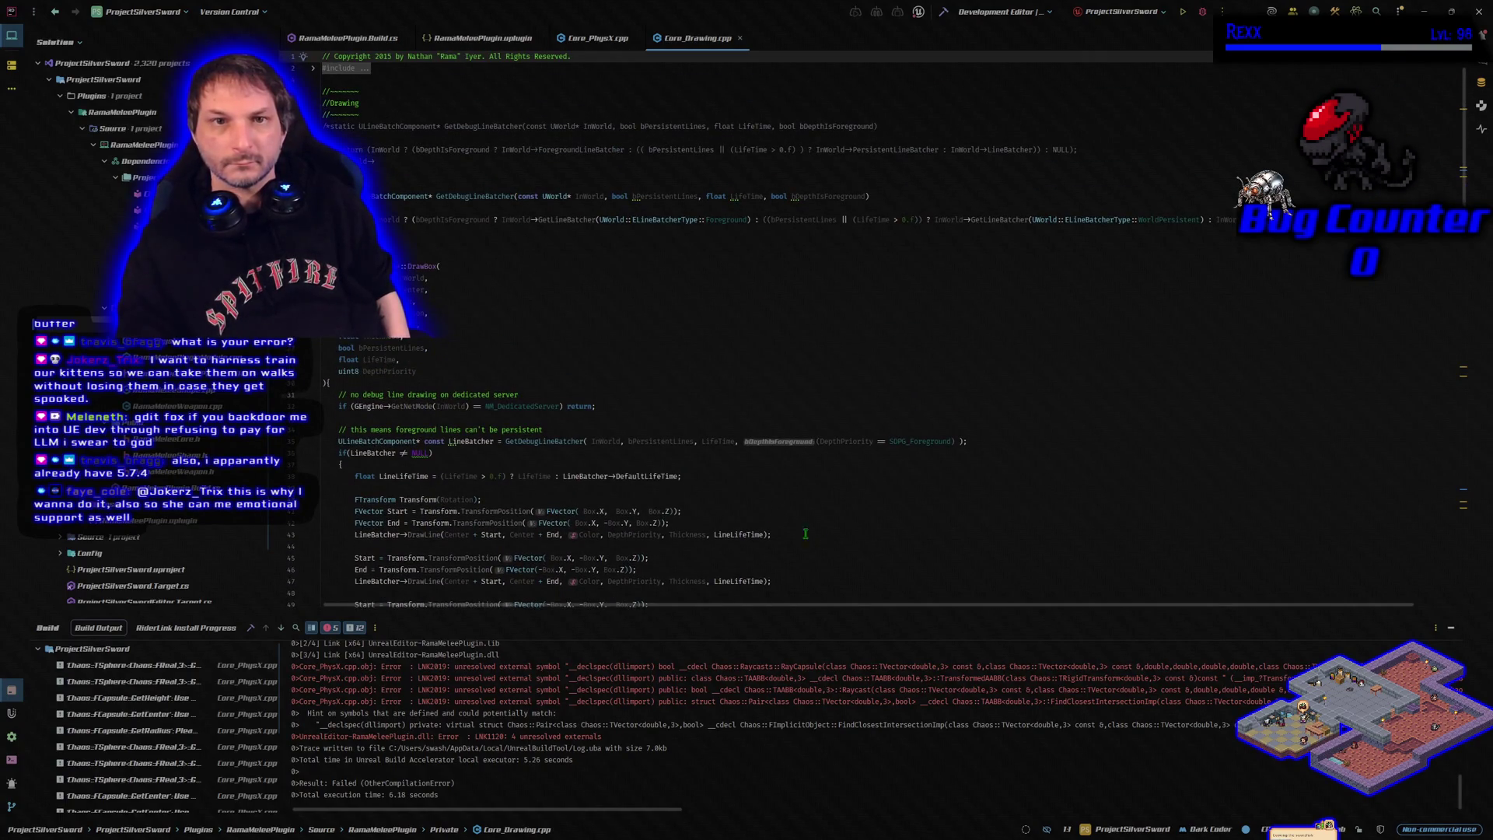
{"action": "left_click", "coordinate": [314, 69]}
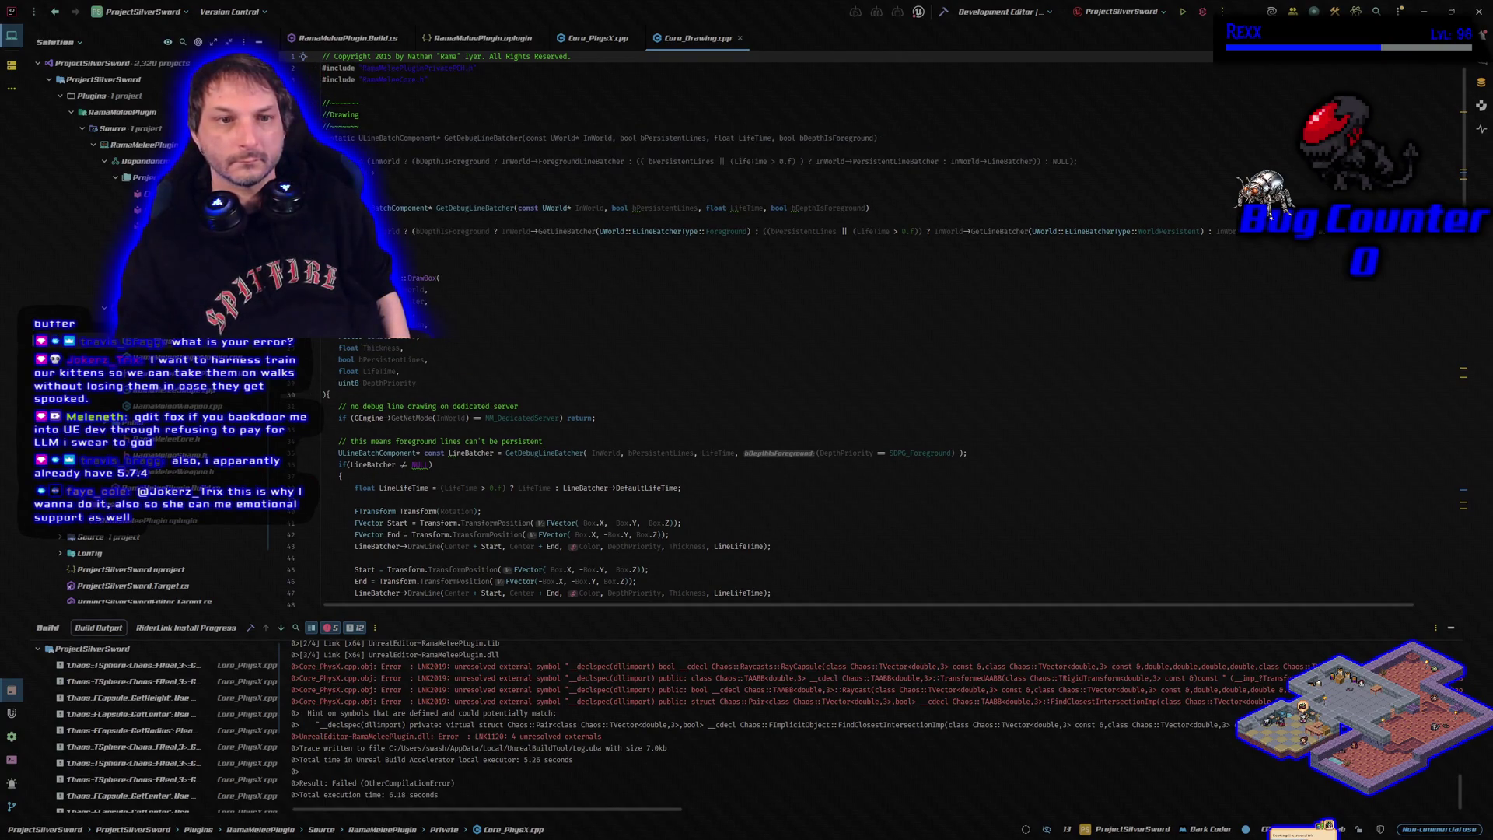
Return to Core_PhysX.cpp and place the cursor at the end of the sphere and box nullptr checks
{"action": "left_click", "coordinate": [598, 37]}
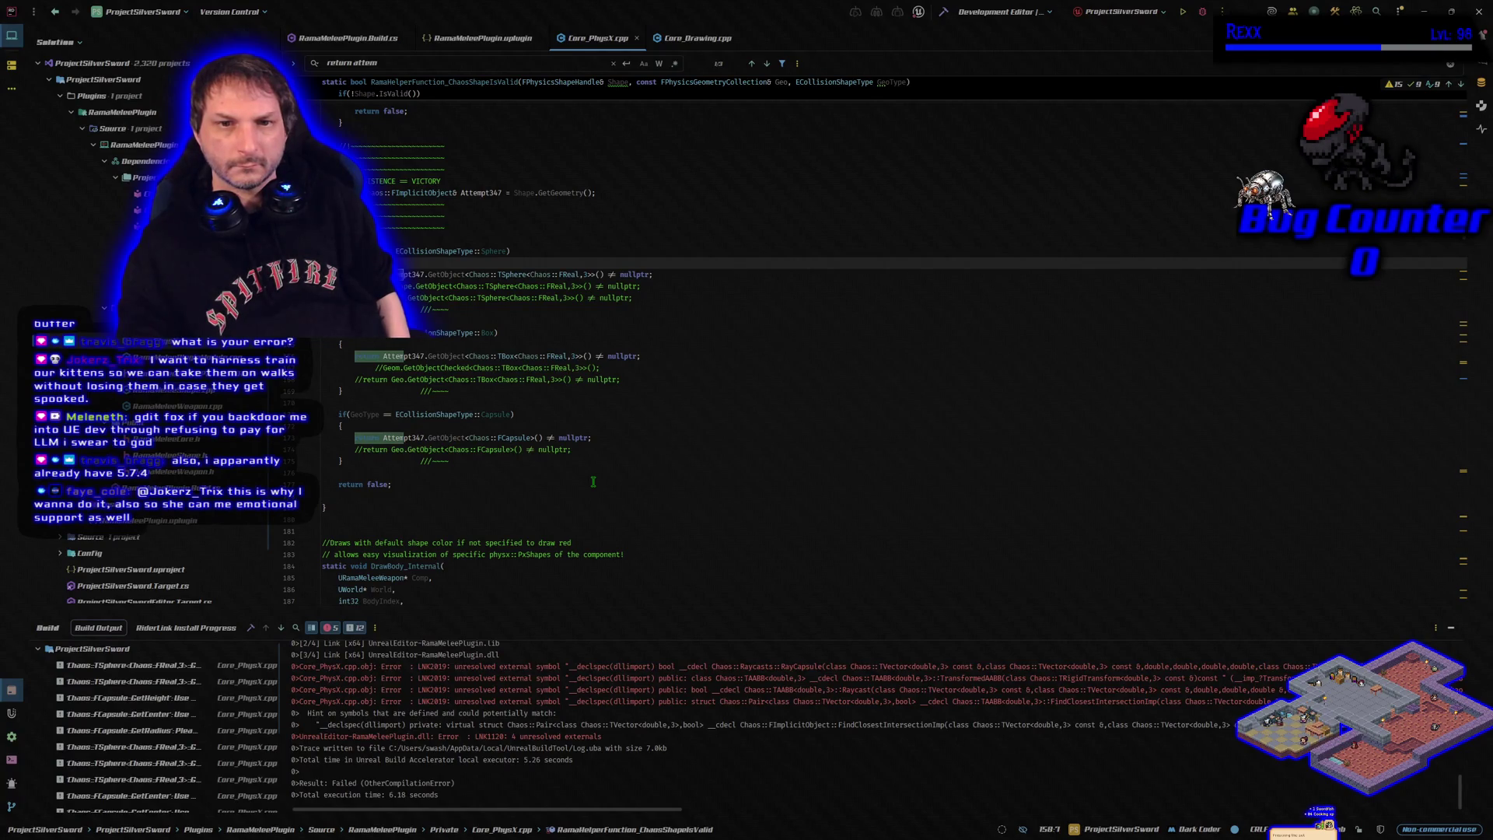
{"action": "scroll", "coordinate": [594, 481], "scroll_direction": "up", "scroll_amount": 10}
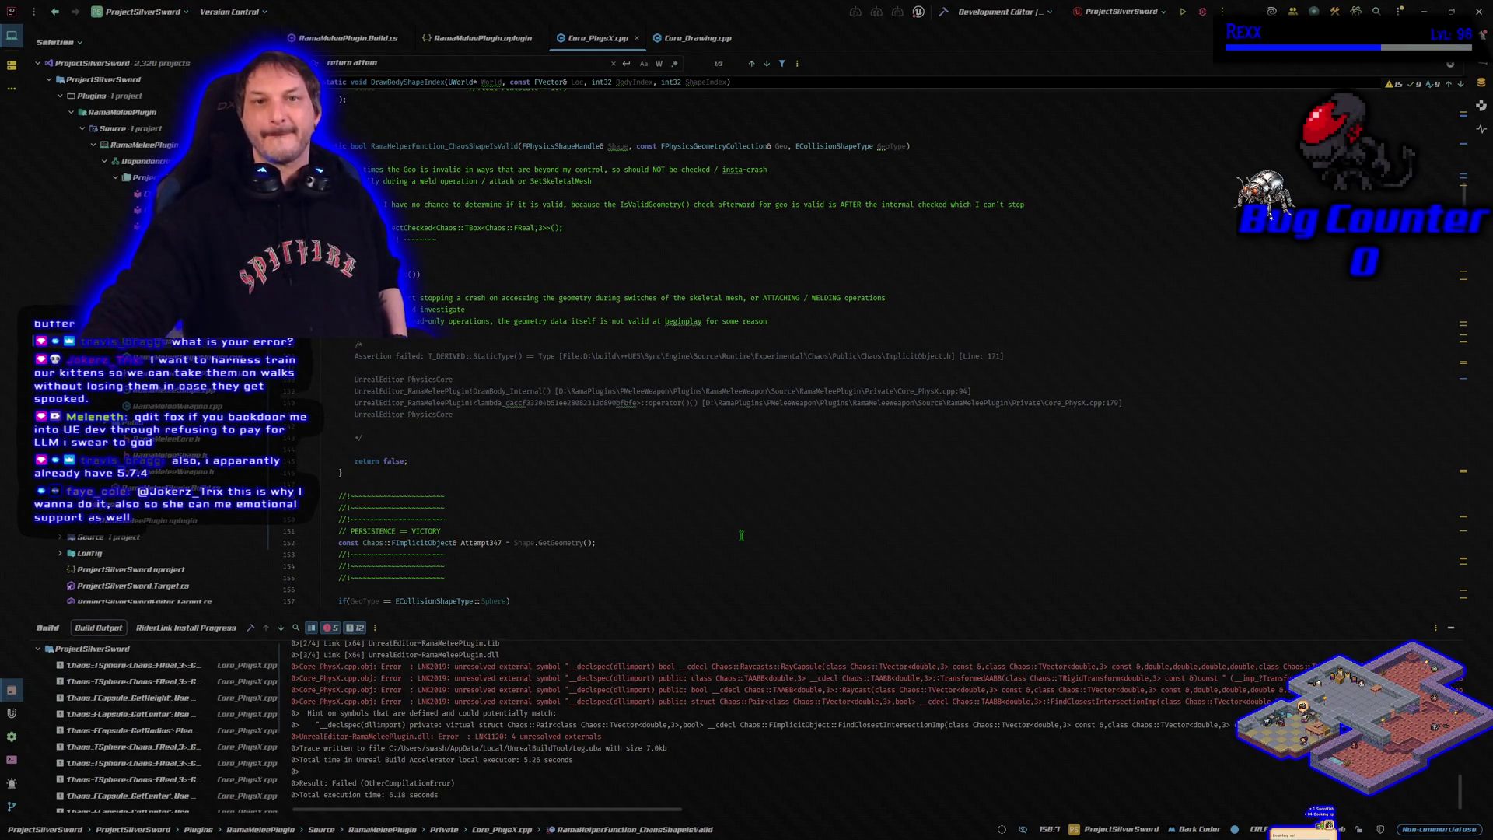
{"action": "scroll", "coordinate": [742, 535], "scroll_direction": "down", "scroll_amount": 9}
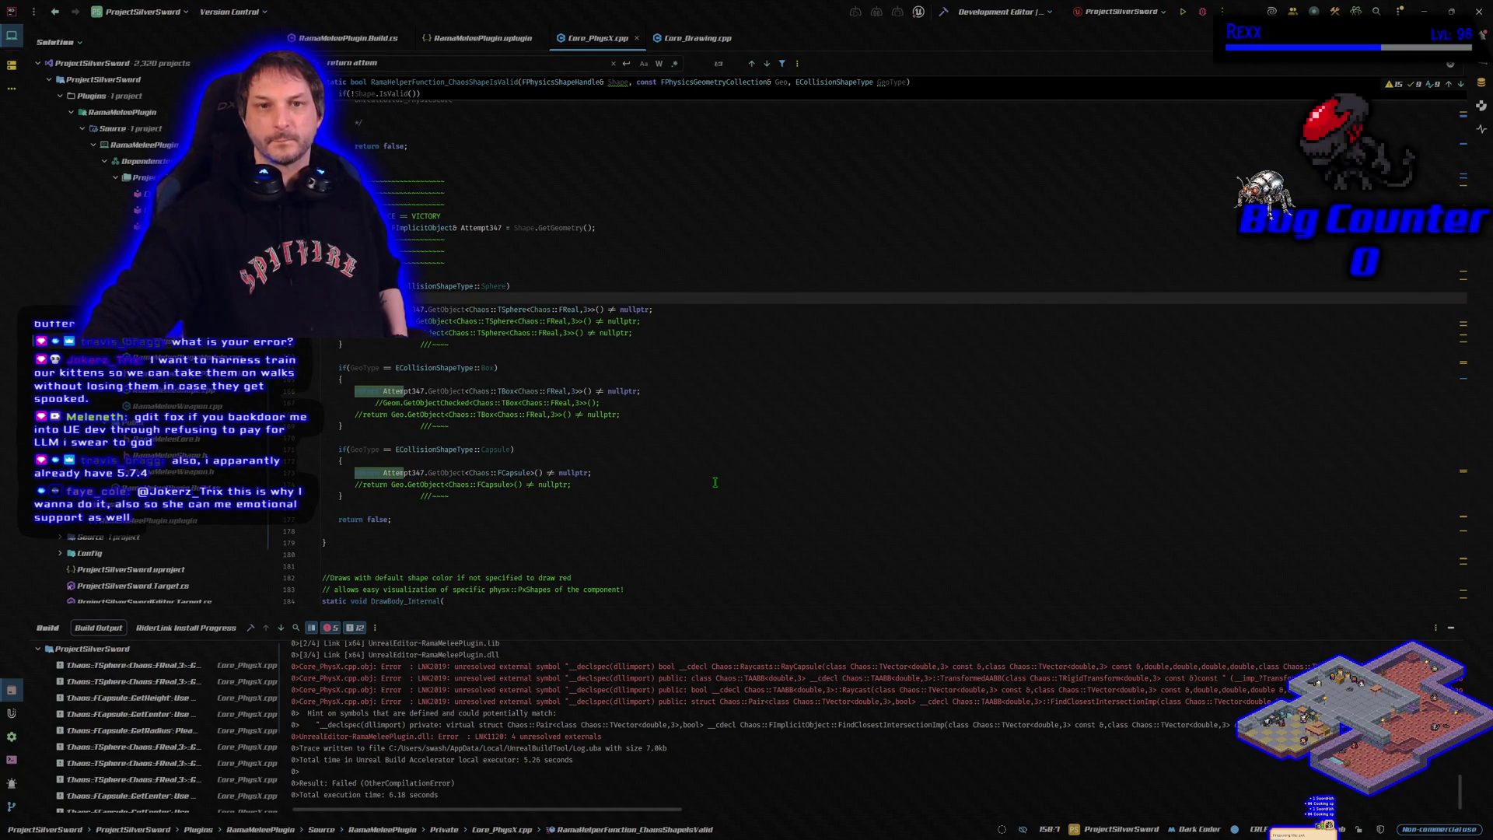
{"action": "left_click", "coordinate": [673, 311]}
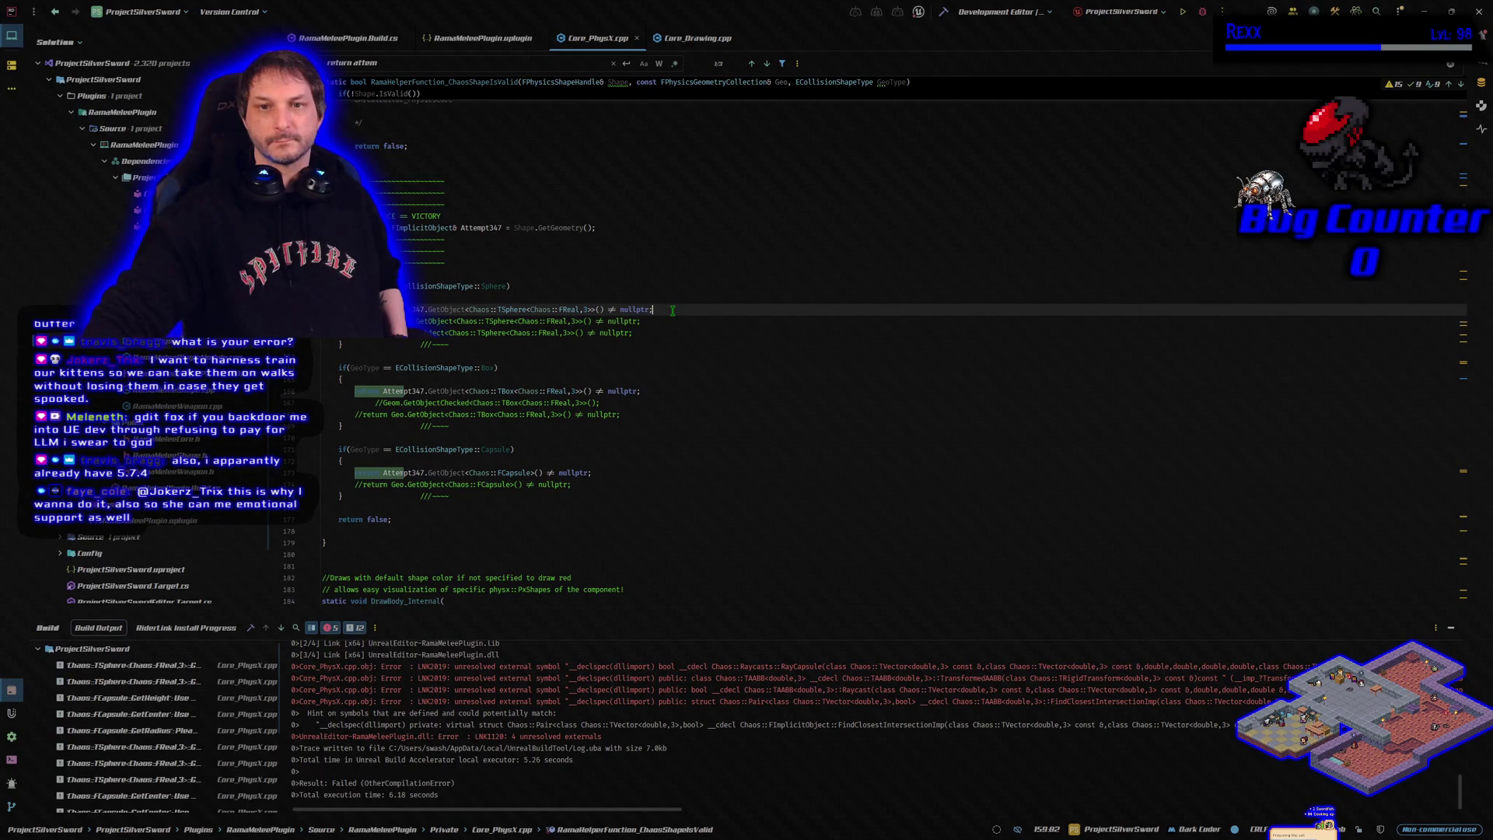
{"action": "left_click", "coordinate": [662, 391]}
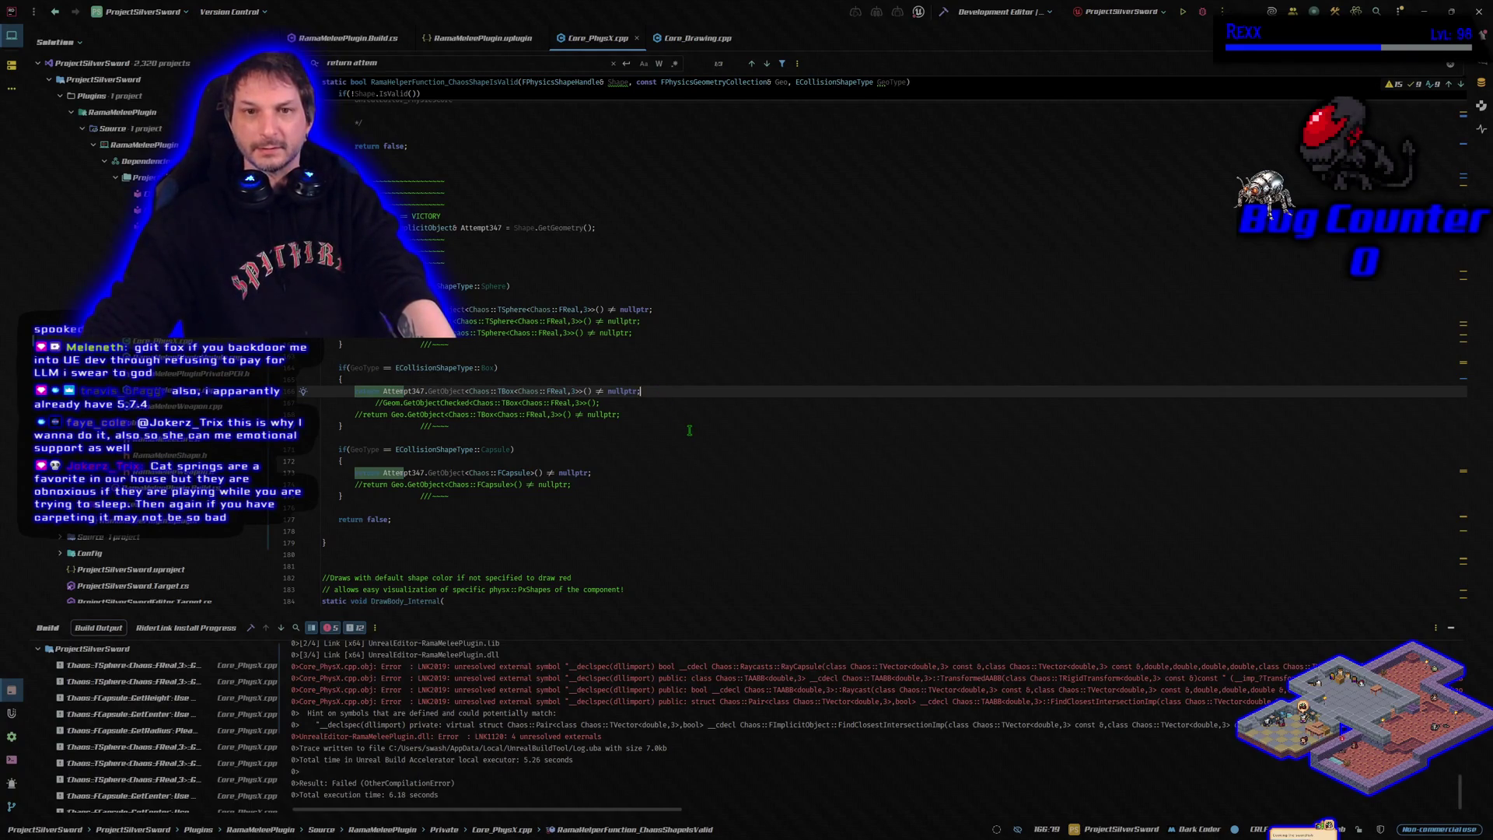
{"action": "scroll", "coordinate": [689, 430], "scroll_direction": "up", "scroll_amount": 10}
{"action": "scroll", "coordinate": [689, 430], "scroll_direction": "up", "scroll_amount": 5}
{"action": "scroll", "coordinate": [689, 430], "scroll_direction": "down", "scroll_amount": 5}
{"action": "scroll", "coordinate": [689, 430], "scroll_direction": "down", "scroll_amount": 8}
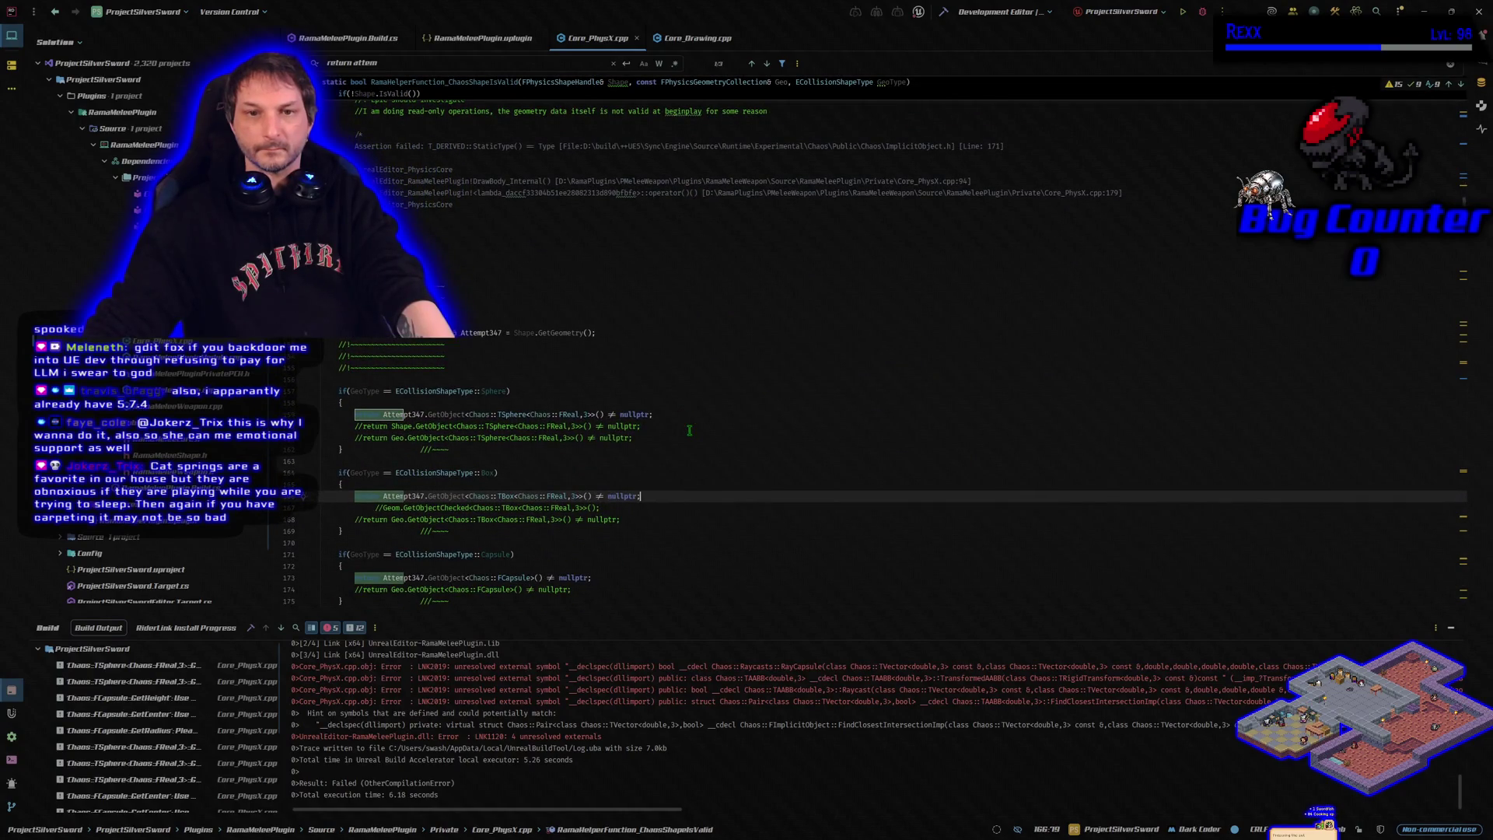
{"action": "scroll", "coordinate": [689, 430], "scroll_direction": "down", "scroll_amount": 2}
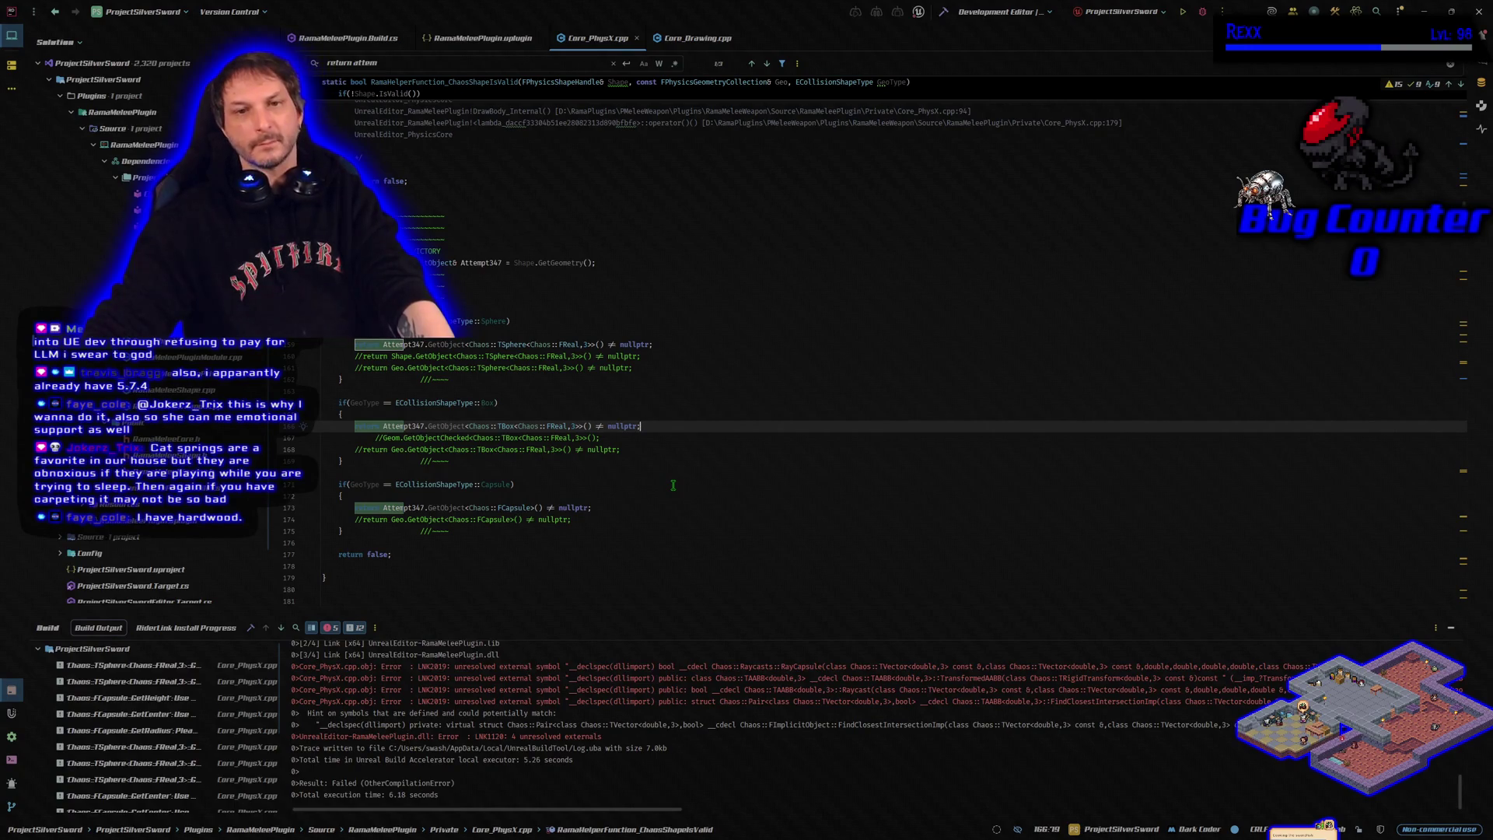
{"action": "scroll", "coordinate": [674, 485], "scroll_direction": "down", "scroll_amount": 10}
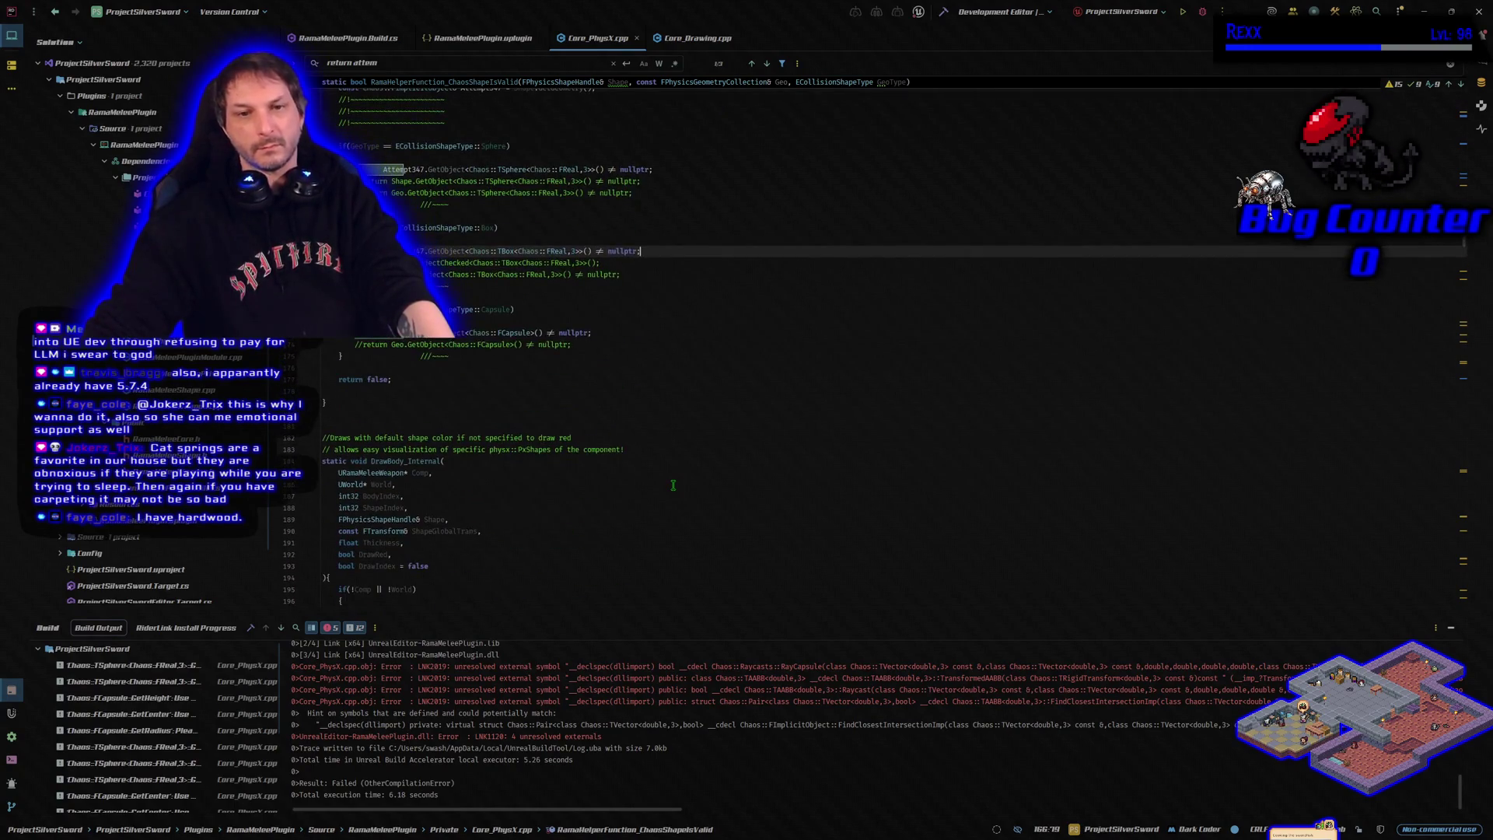
{"action": "scroll", "coordinate": [674, 485], "scroll_direction": "down", "scroll_amount": 3}
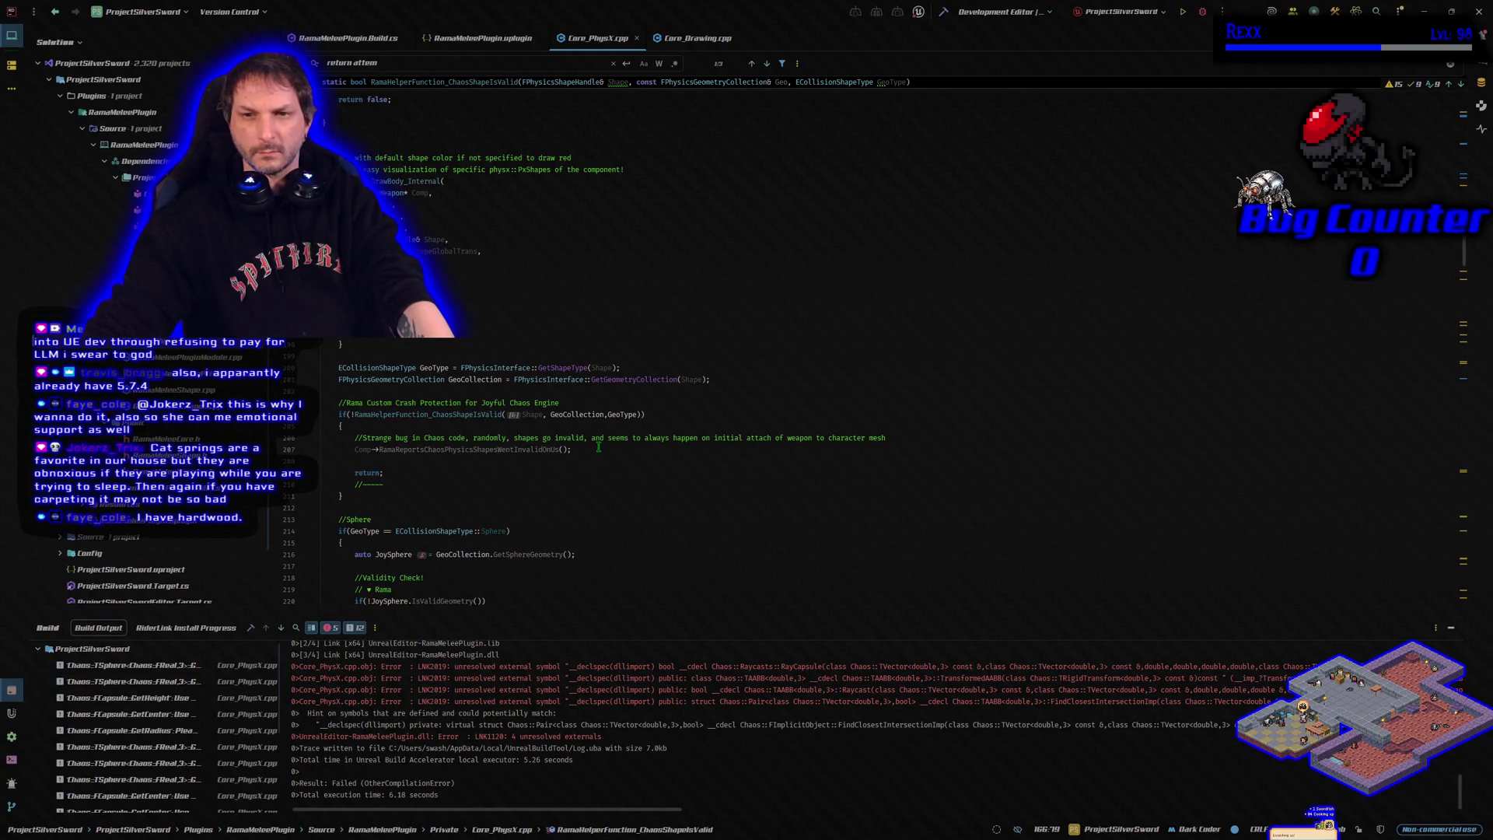
{"action": "scroll", "coordinate": [598, 447], "scroll_direction": "down", "scroll_amount": 3}
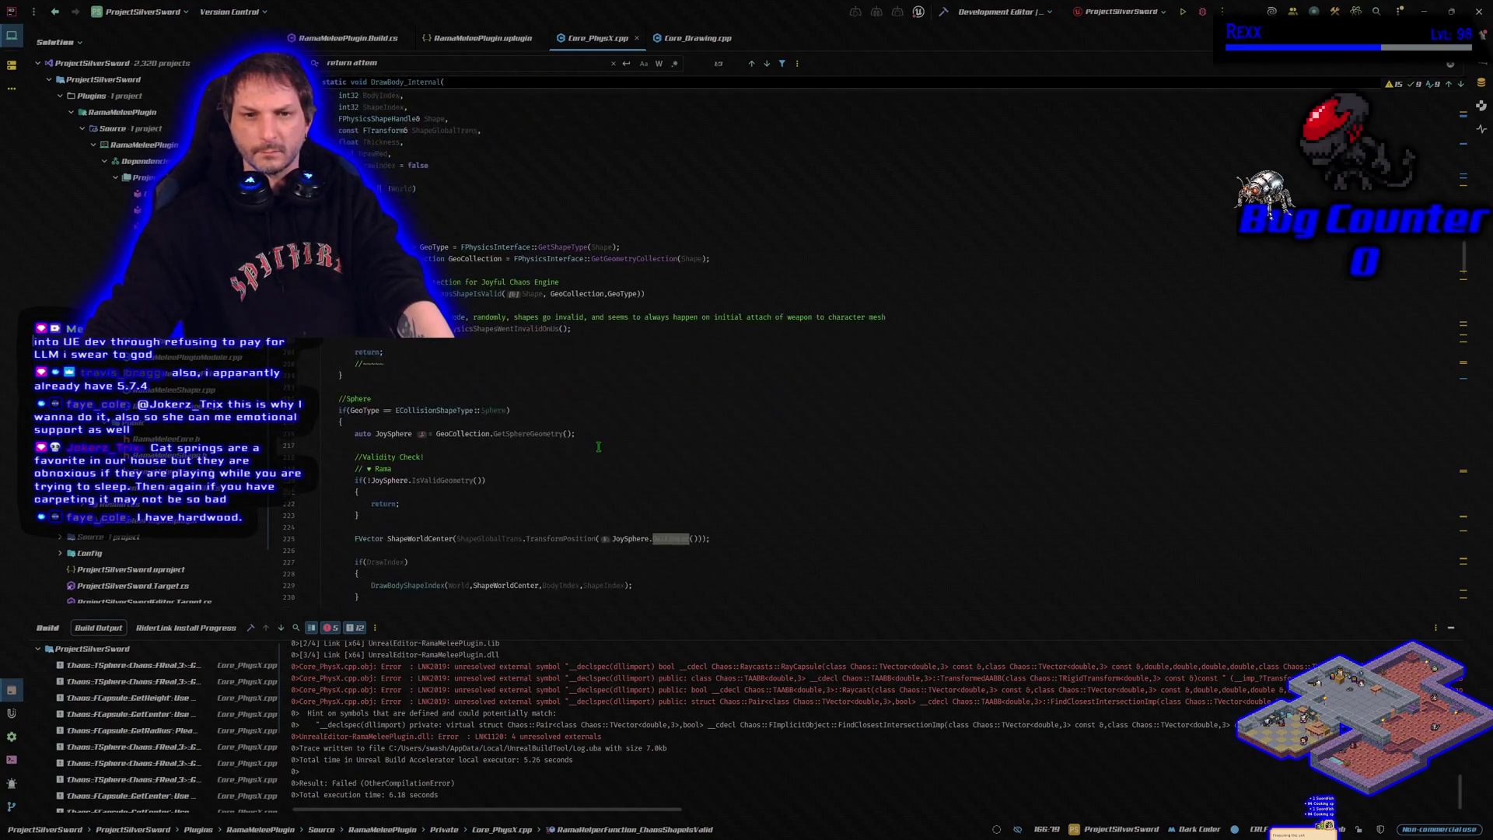
{"action": "scroll", "coordinate": [598, 447], "scroll_direction": "down", "scroll_amount": 1}
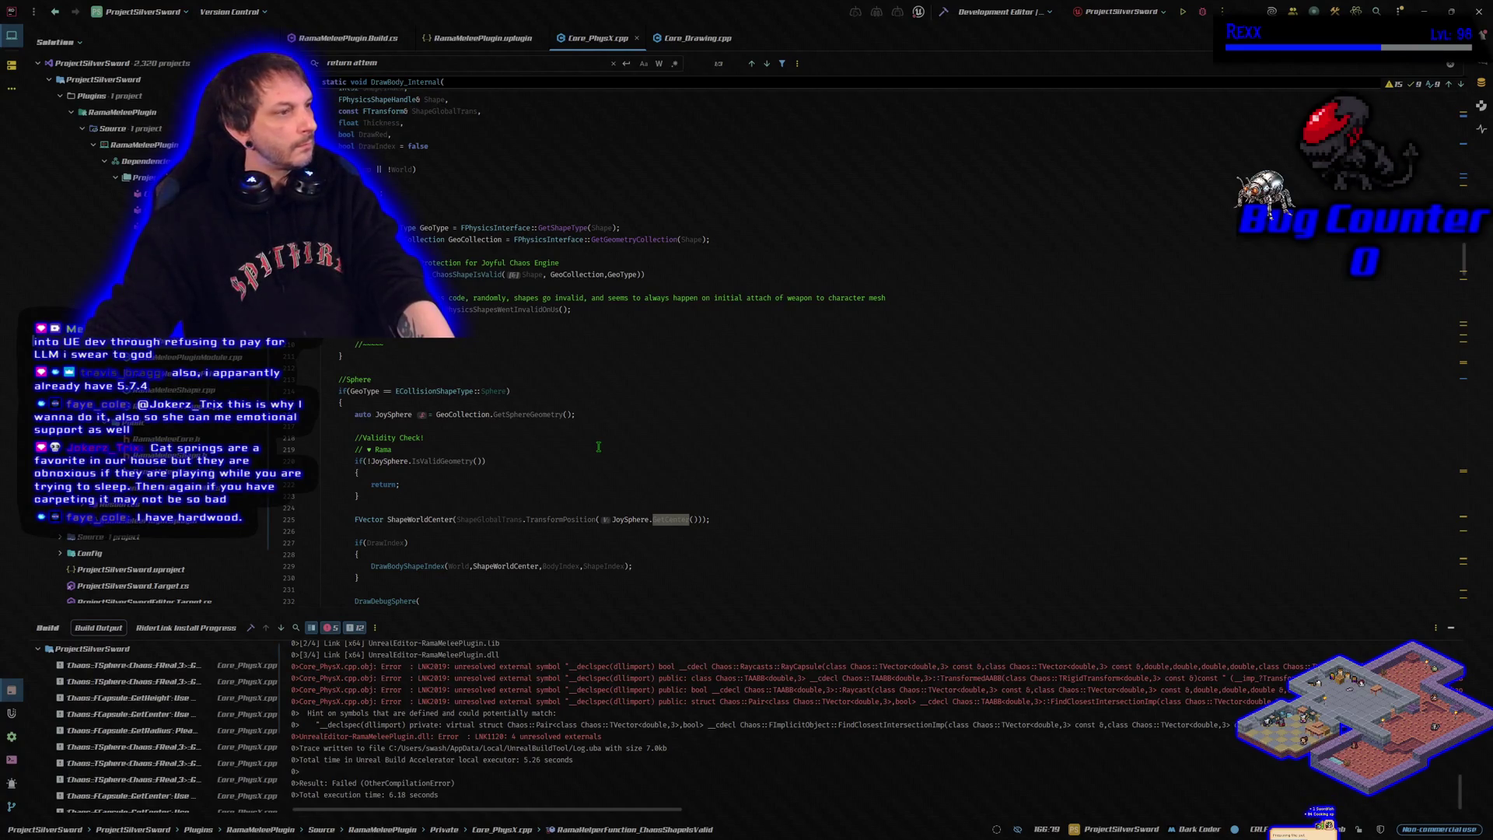
{"action": "scroll", "coordinate": [599, 447], "scroll_direction": "down", "scroll_amount": 4}
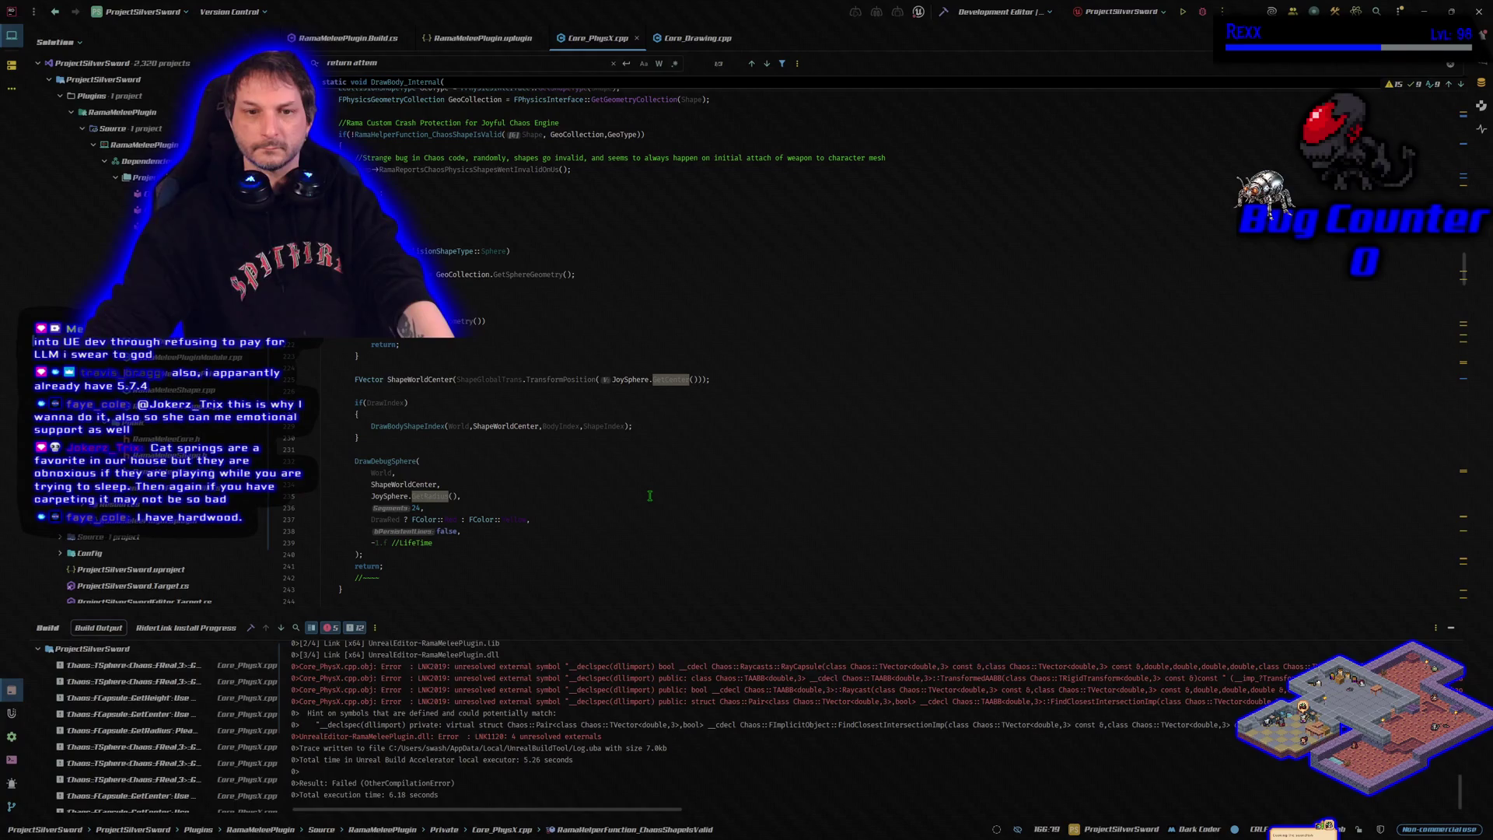
{"action": "scroll", "coordinate": [650, 495], "scroll_direction": "down", "scroll_amount": 5}
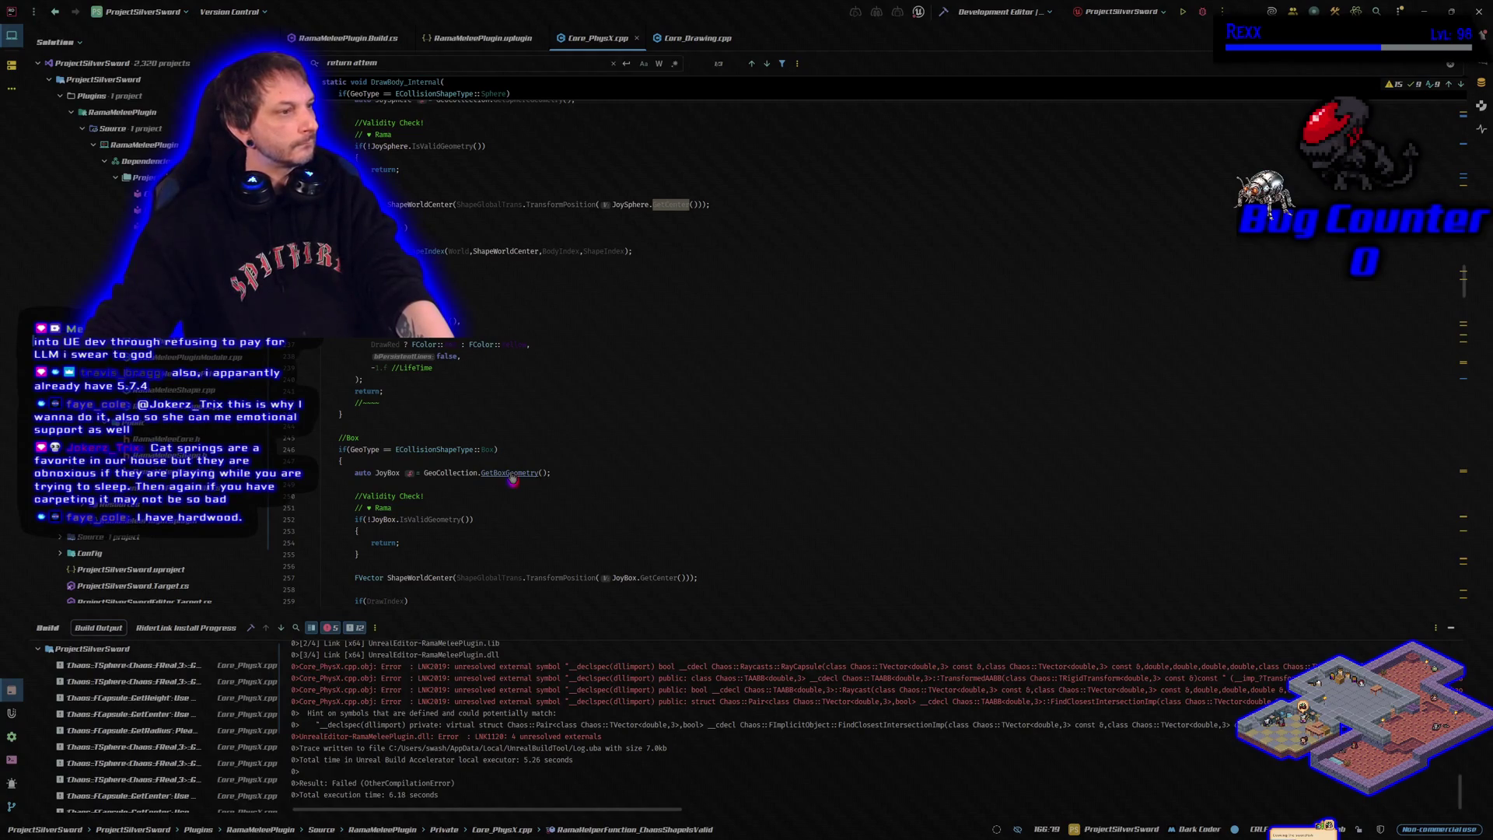
{"action": "left_click", "coordinate": [512, 474], "text": "ctrl"}
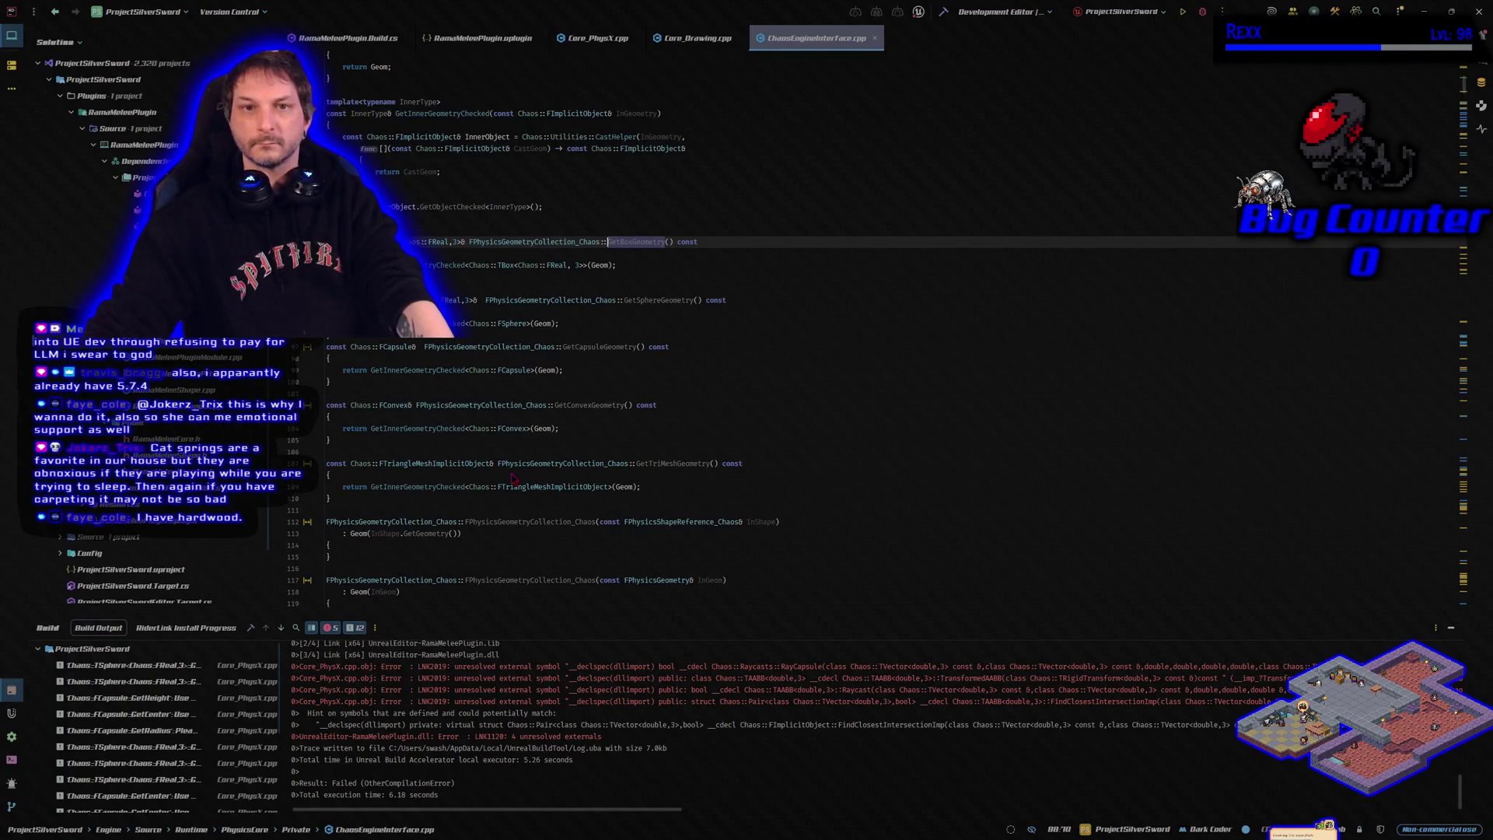
{"action": "key", "text": "ctrl+w"}
{"action": "key", "text": "ctrl+w"}
{"action": "key", "text": "ctrl+w"}
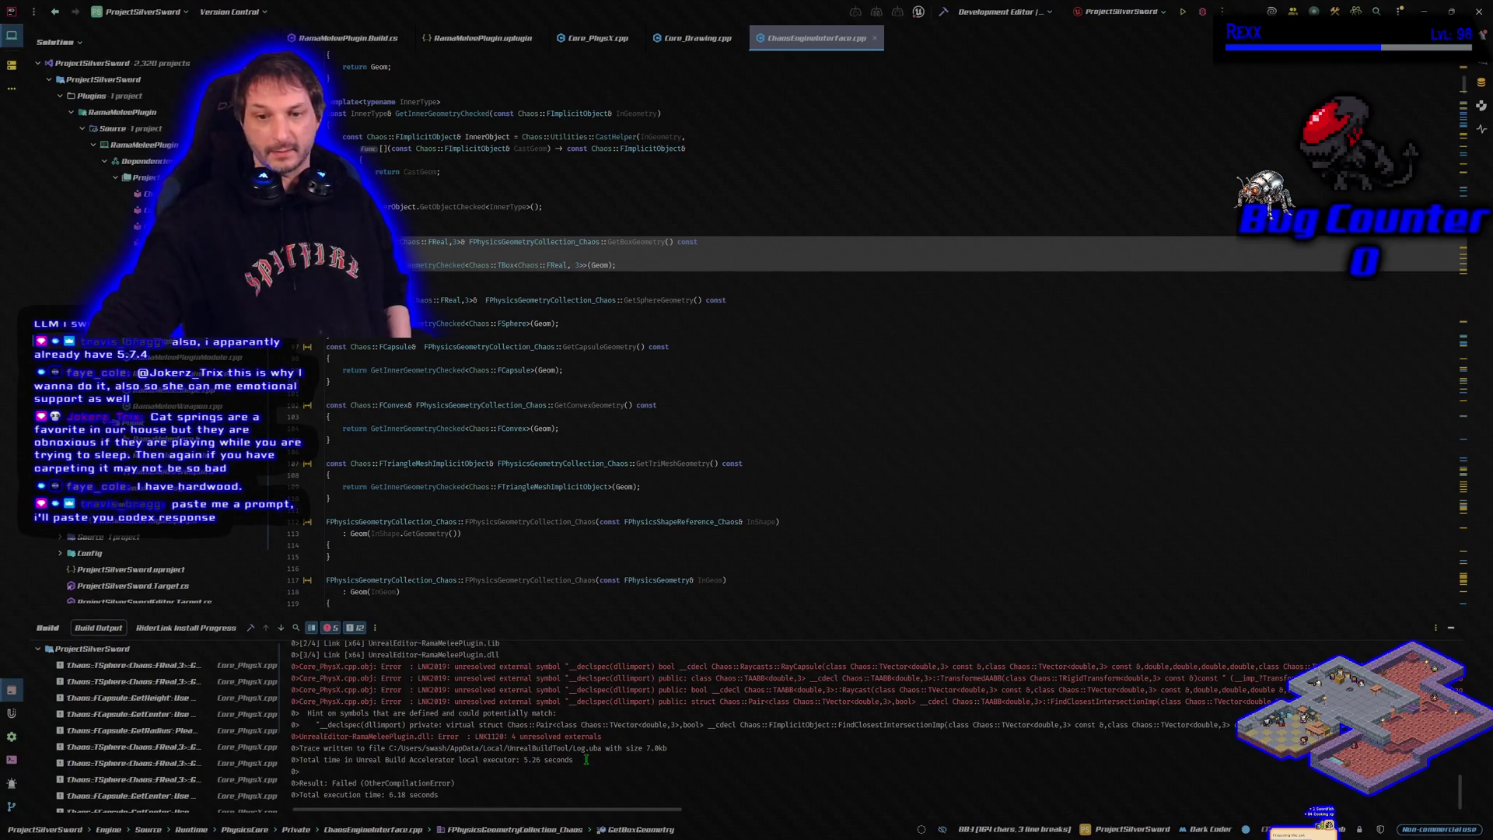
{"action": "mouse_move", "coordinate": [584, 770]}
{"action": "left_mouse_down"}
{"action": "mouse_move", "coordinate": [449, 699]}
{"action": "mouse_move", "coordinate": [292, 657]}
{"action": "mouse_move", "coordinate": [312, 670]}
{"action": "left_mouse_up"}
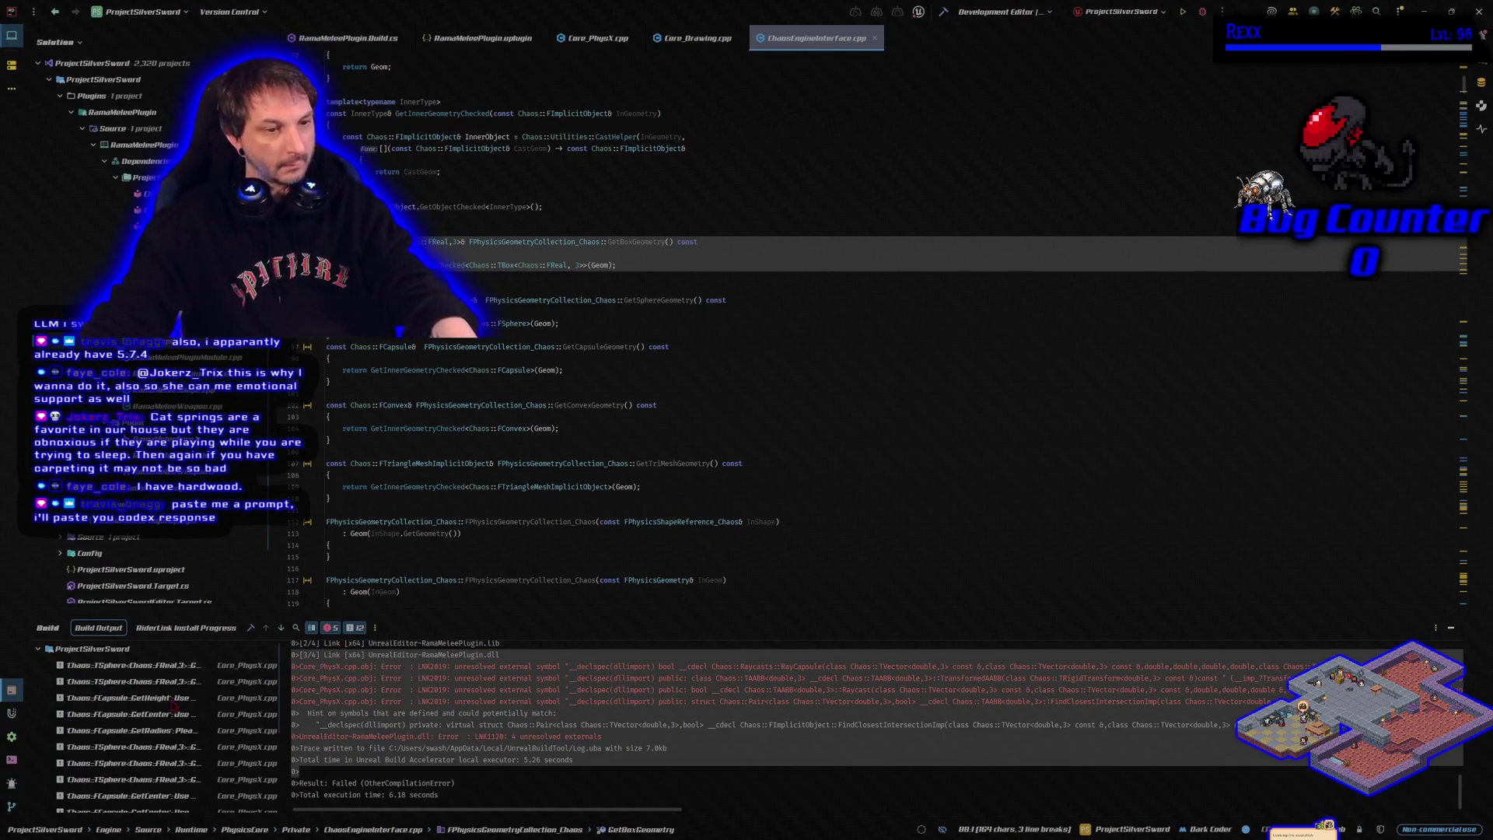
Take the copied LNK2019 errors to another window, then refocus the ChaosEngineInterface code
{"action": "key", "text": "alt+Tab"}
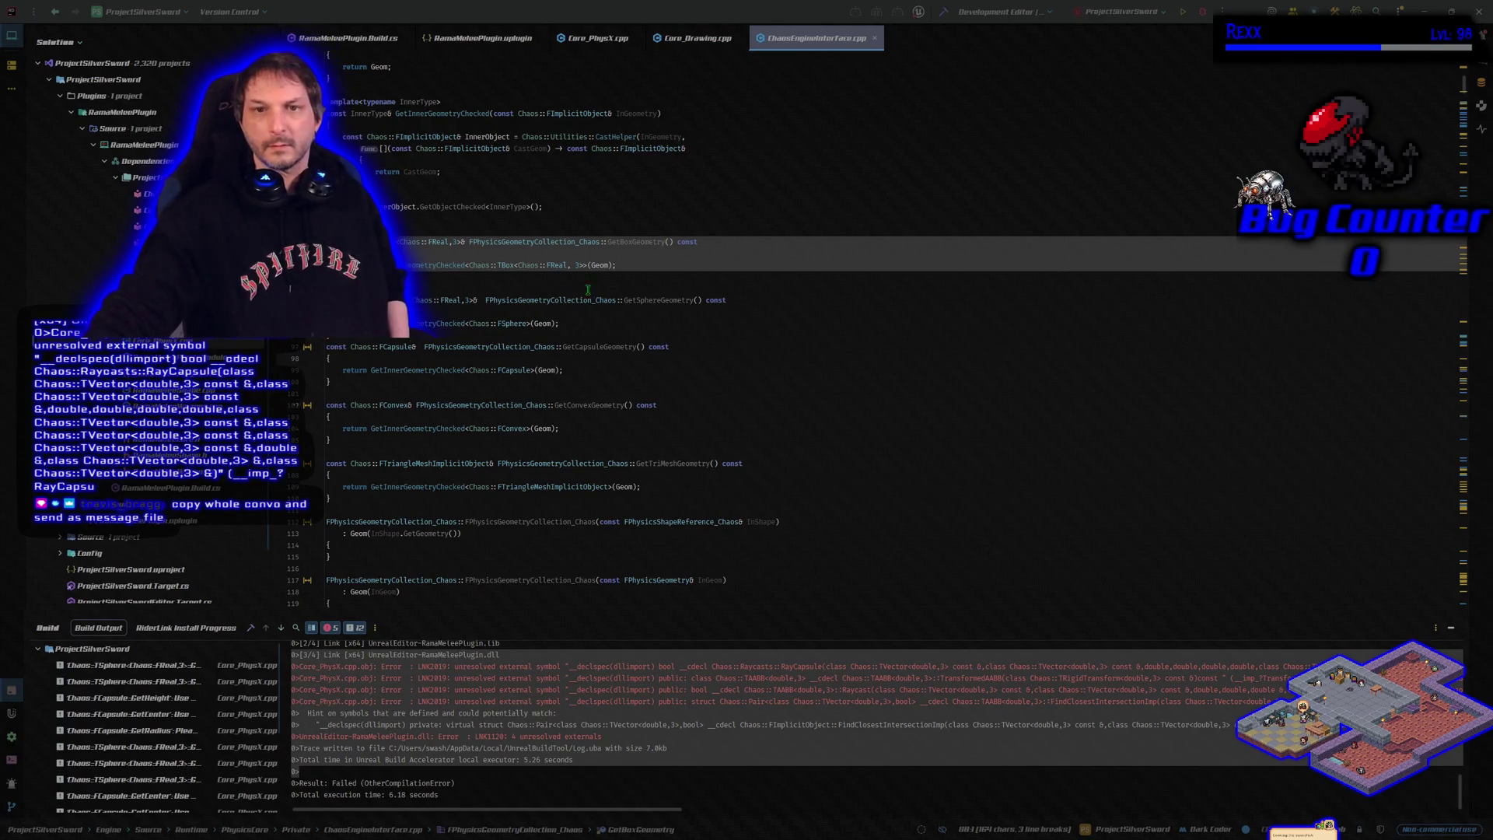
{"action": "left_click", "coordinate": [615, 265]}
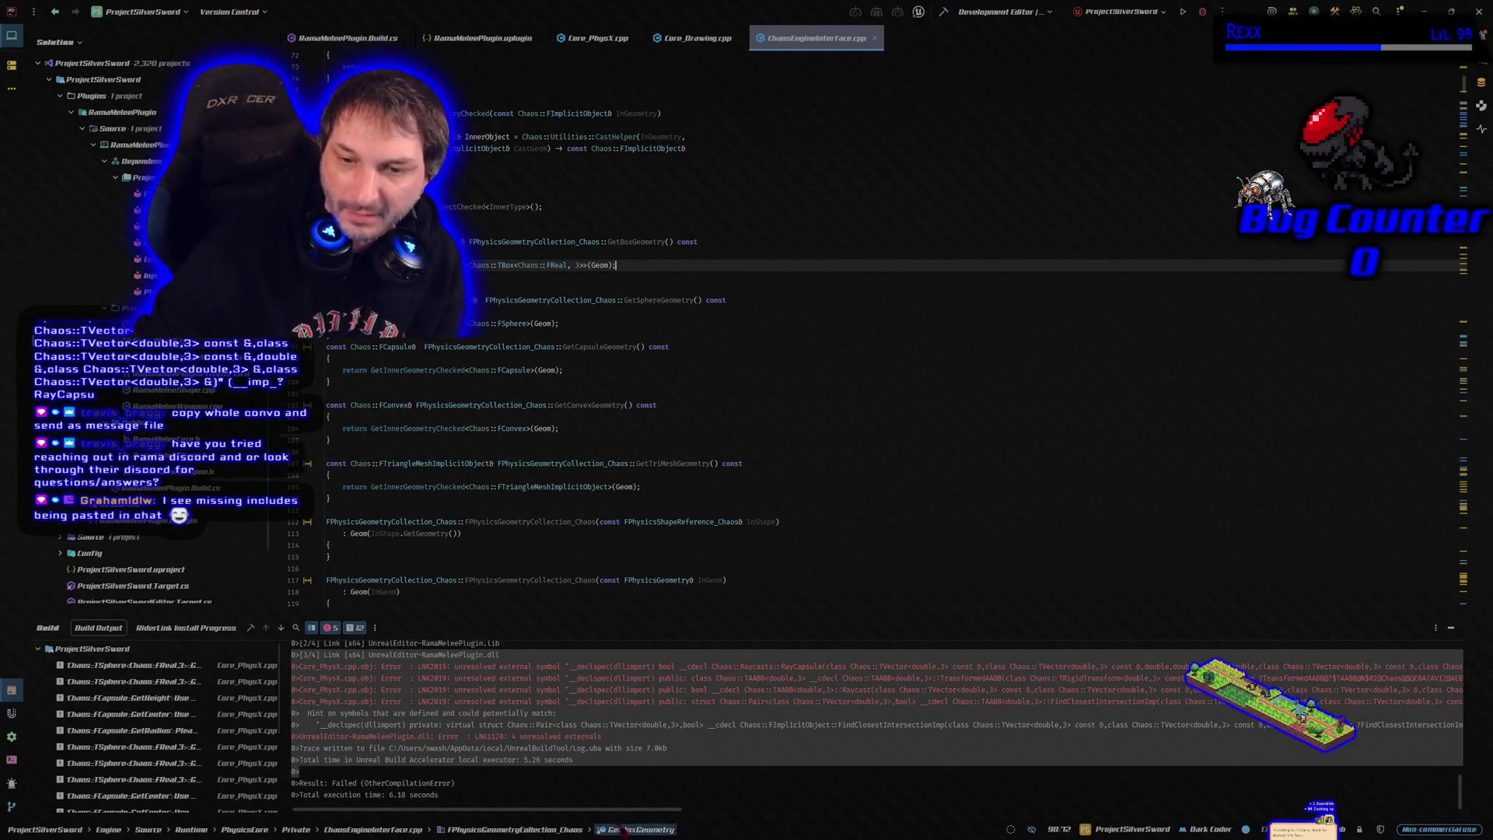
{"action": "left_click", "coordinate": [600, 771]}
Return to Core_PhysX.cpp and place the cursor on the empty line below its top #include lines
{"action": "scroll", "coordinate": [616, 455], "scroll_direction": "up", "scroll_amount": 15}
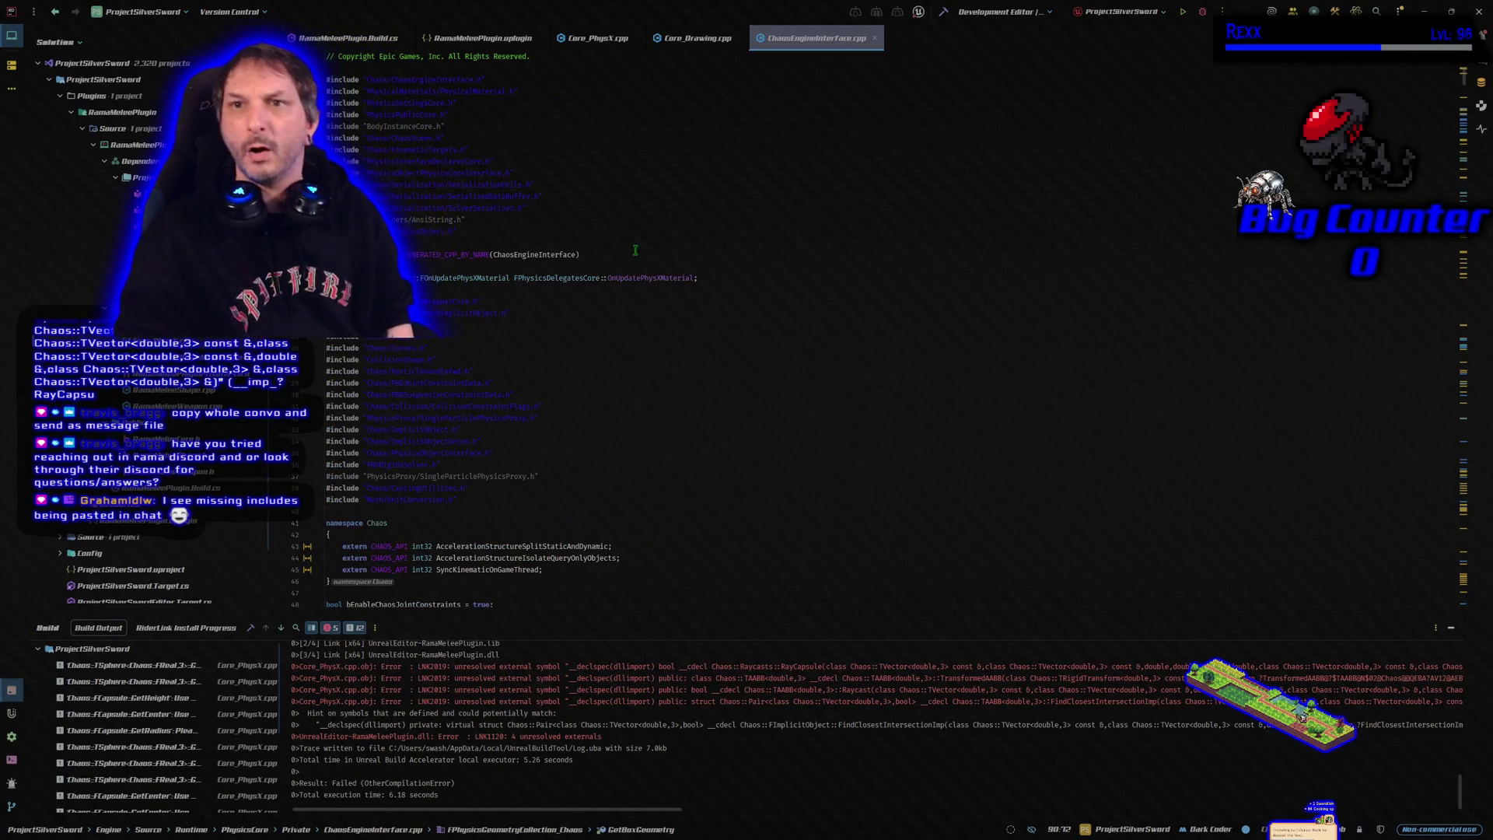
{"action": "left_click", "coordinate": [608, 46]}
{"action": "scroll", "coordinate": [455, 348], "scroll_direction": "up", "scroll_amount": 20}
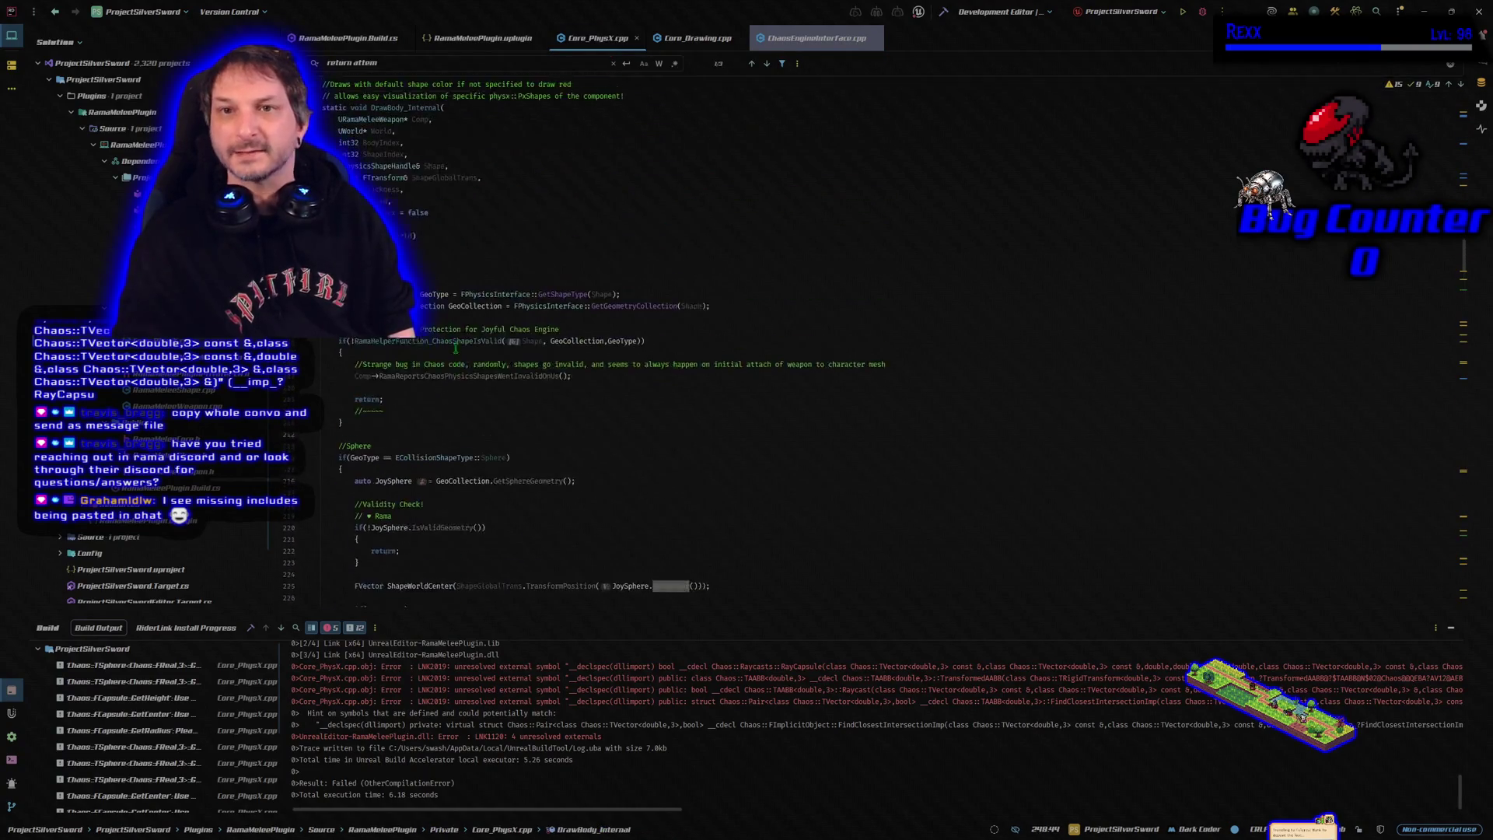
{"action": "scroll", "coordinate": [456, 348], "scroll_direction": "up", "scroll_amount": 20}
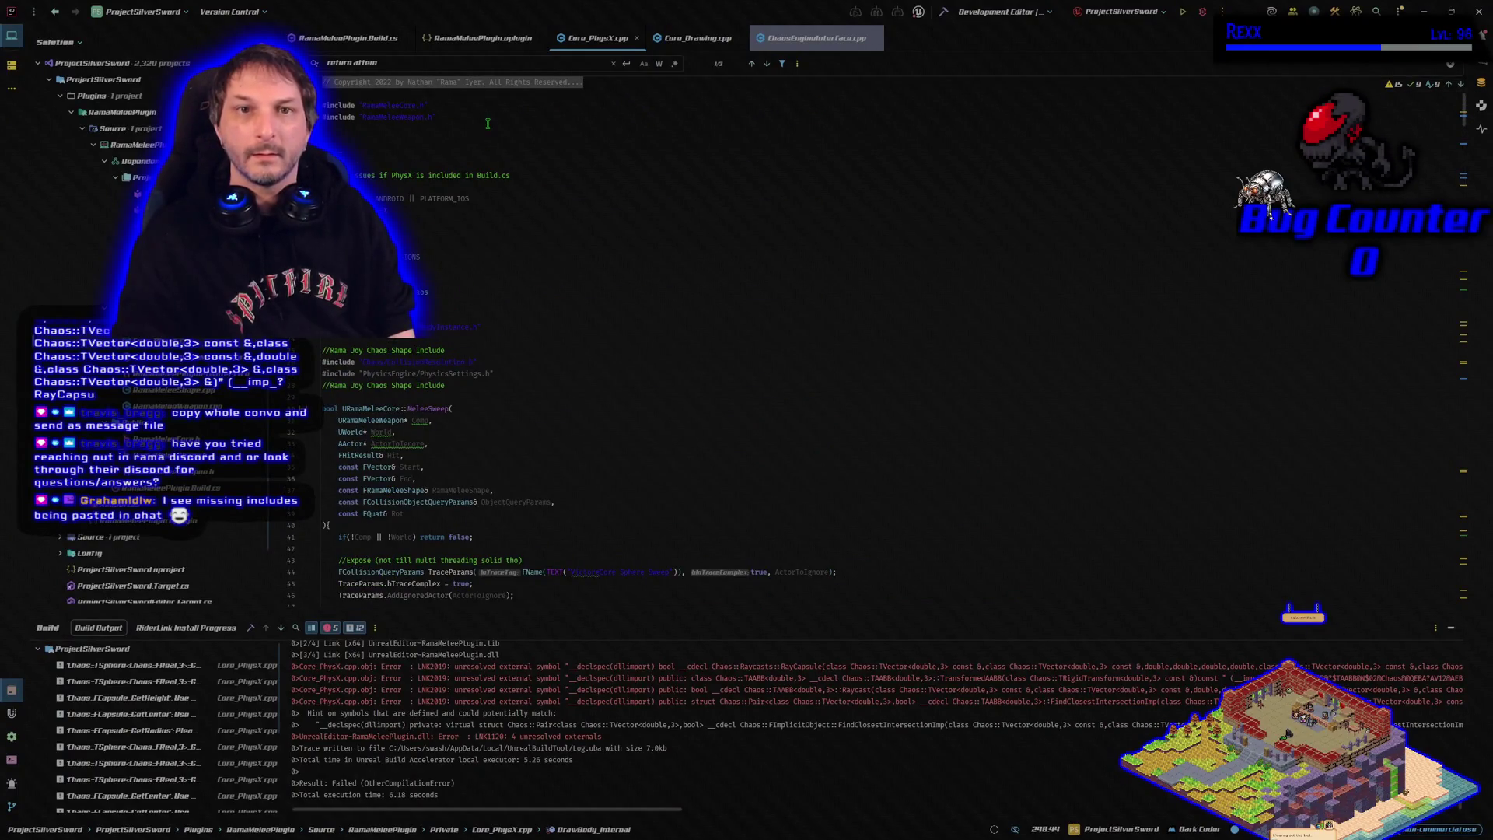
{"action": "left_click", "coordinate": [488, 125]}
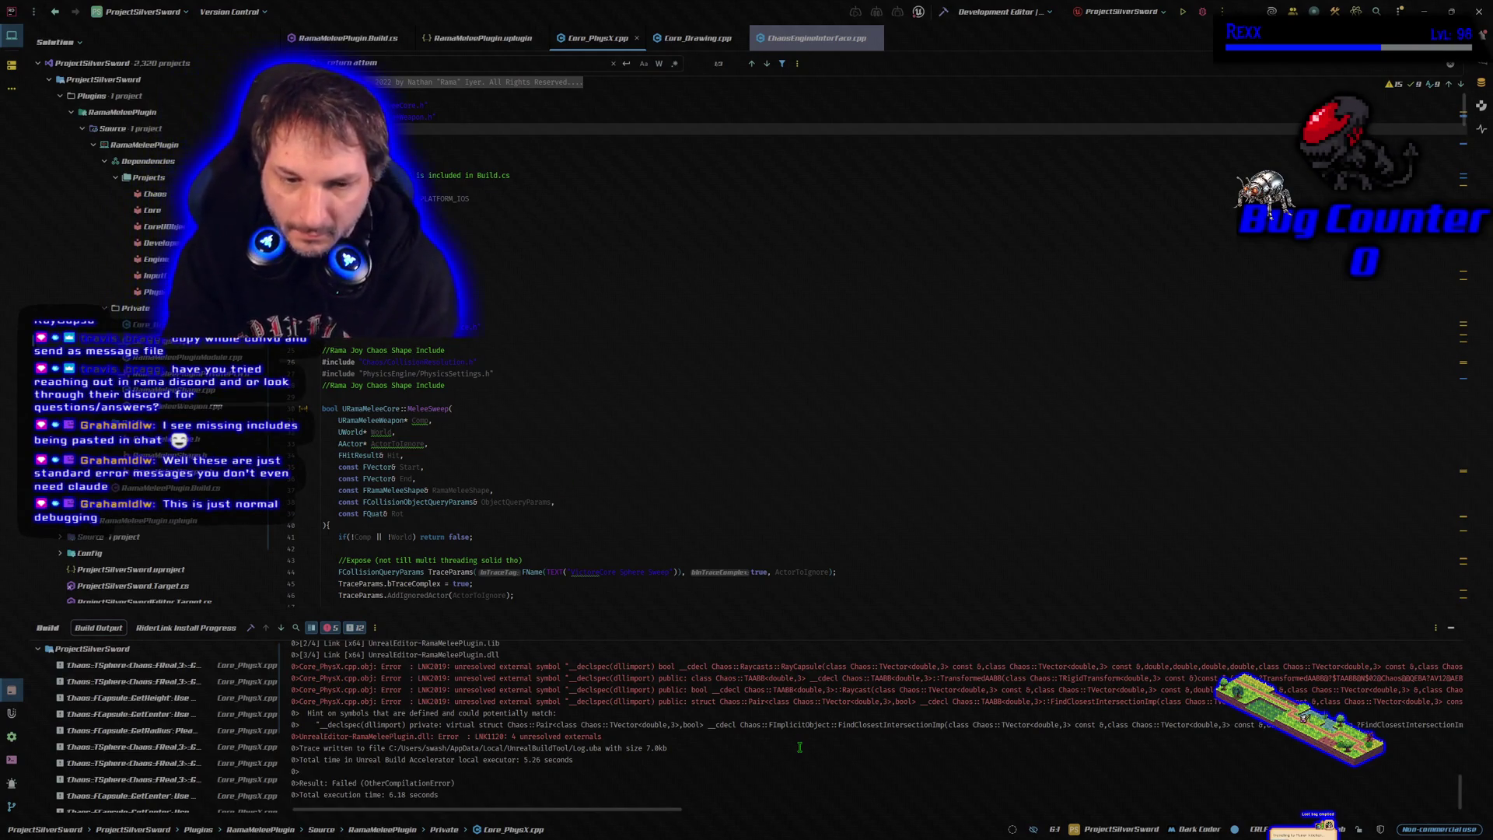
{"action": "scroll", "coordinate": [488, 714], "scroll_direction": "right", "scroll_amount": 1}
{"action": "scroll", "coordinate": [488, 714], "scroll_direction": "right", "scroll_amount": 4}
{"action": "scroll", "coordinate": [488, 714], "scroll_direction": "right", "scroll_amount": 4}
{"action": "scroll", "coordinate": [483, 713], "scroll_direction": "right", "scroll_amount": 4}
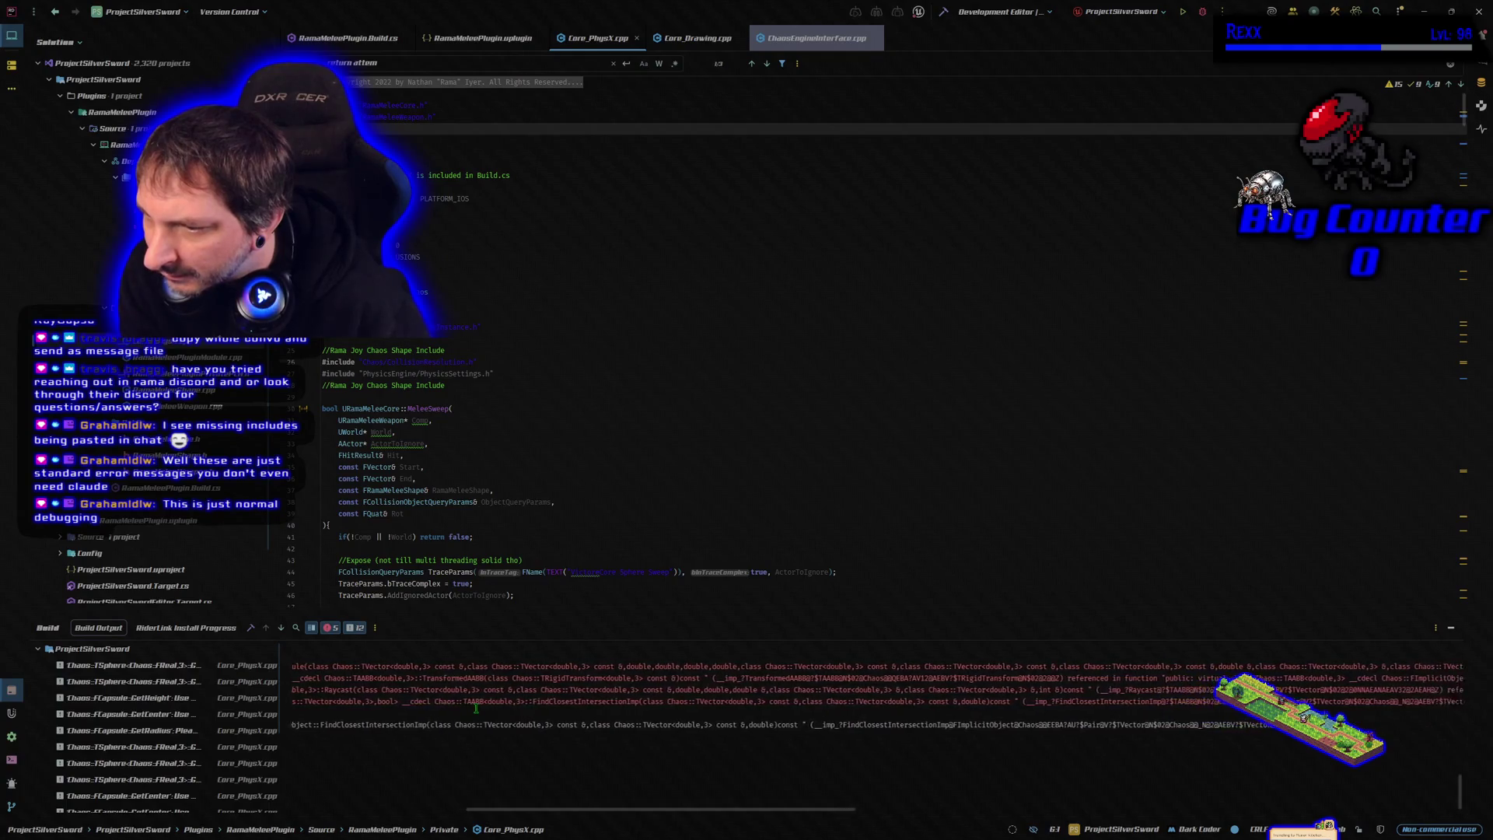
{"action": "scroll", "coordinate": [476, 709], "scroll_direction": "right", "scroll_amount": 4}
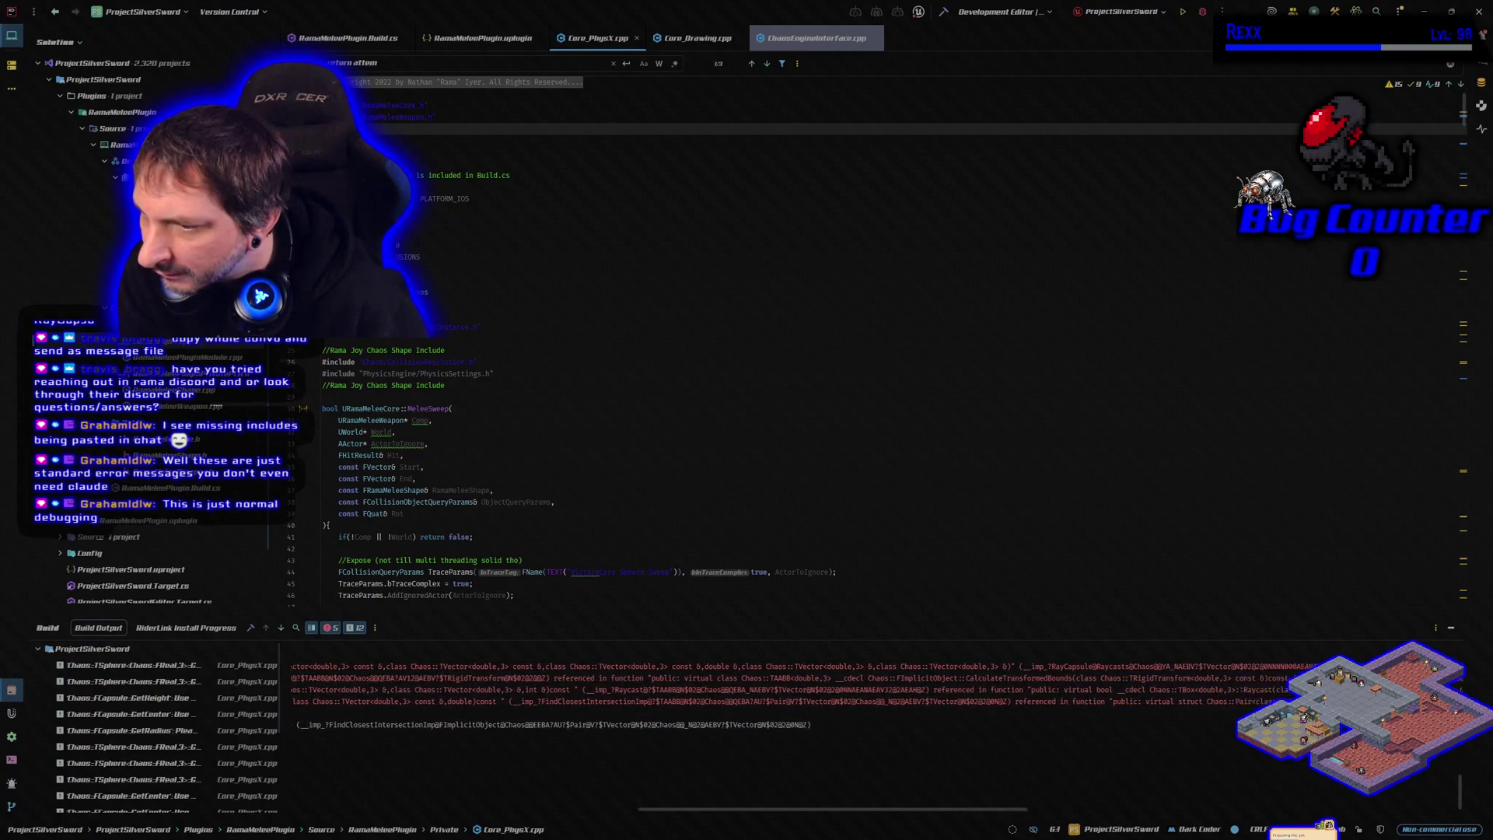
{"action": "scroll", "coordinate": [778, 696], "scroll_direction": "right", "scroll_amount": 4}
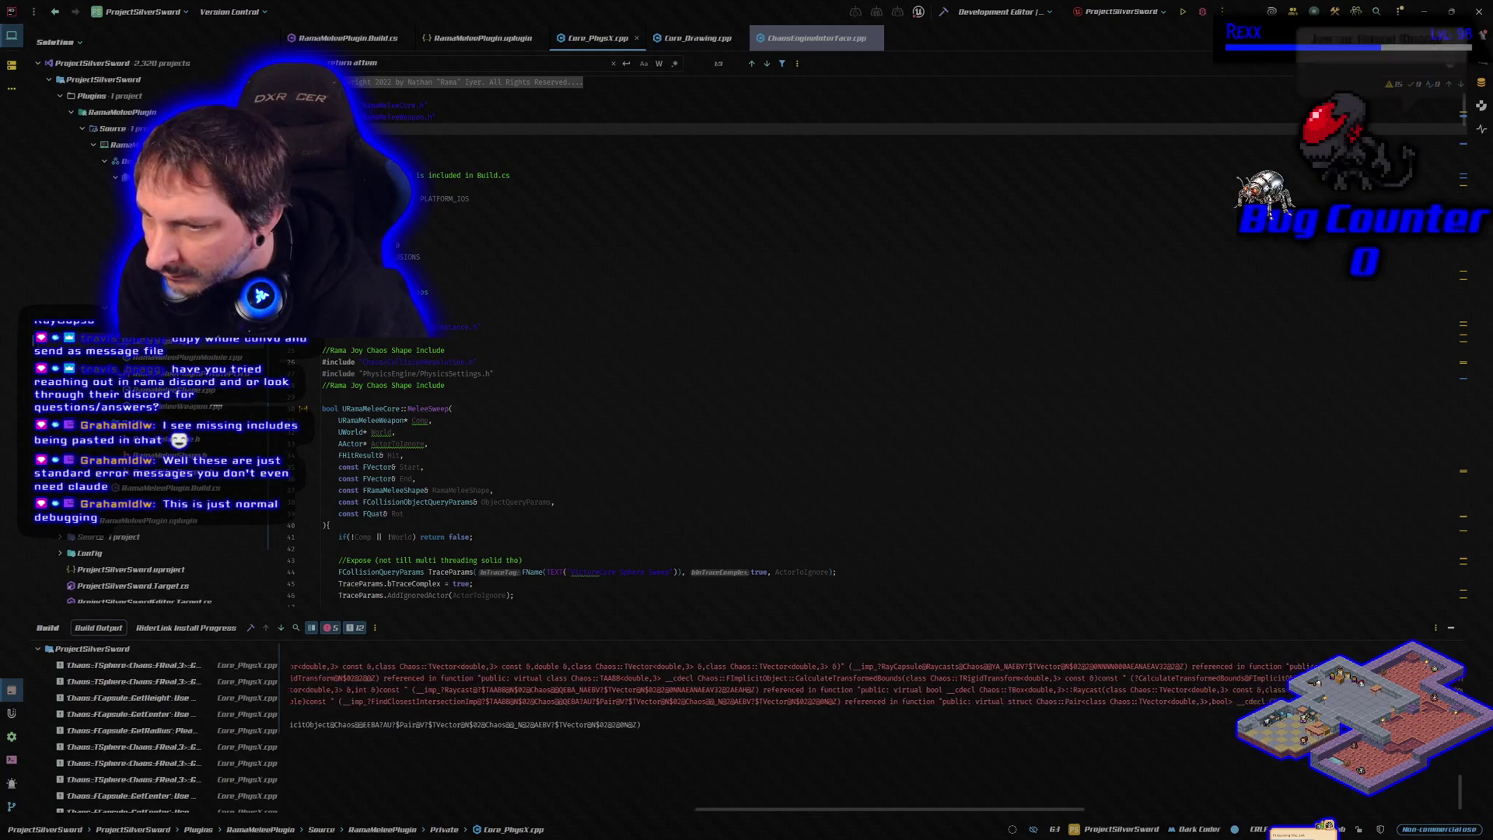
{"action": "scroll", "coordinate": [408, 801], "scroll_direction": "left", "scroll_amount": 10}
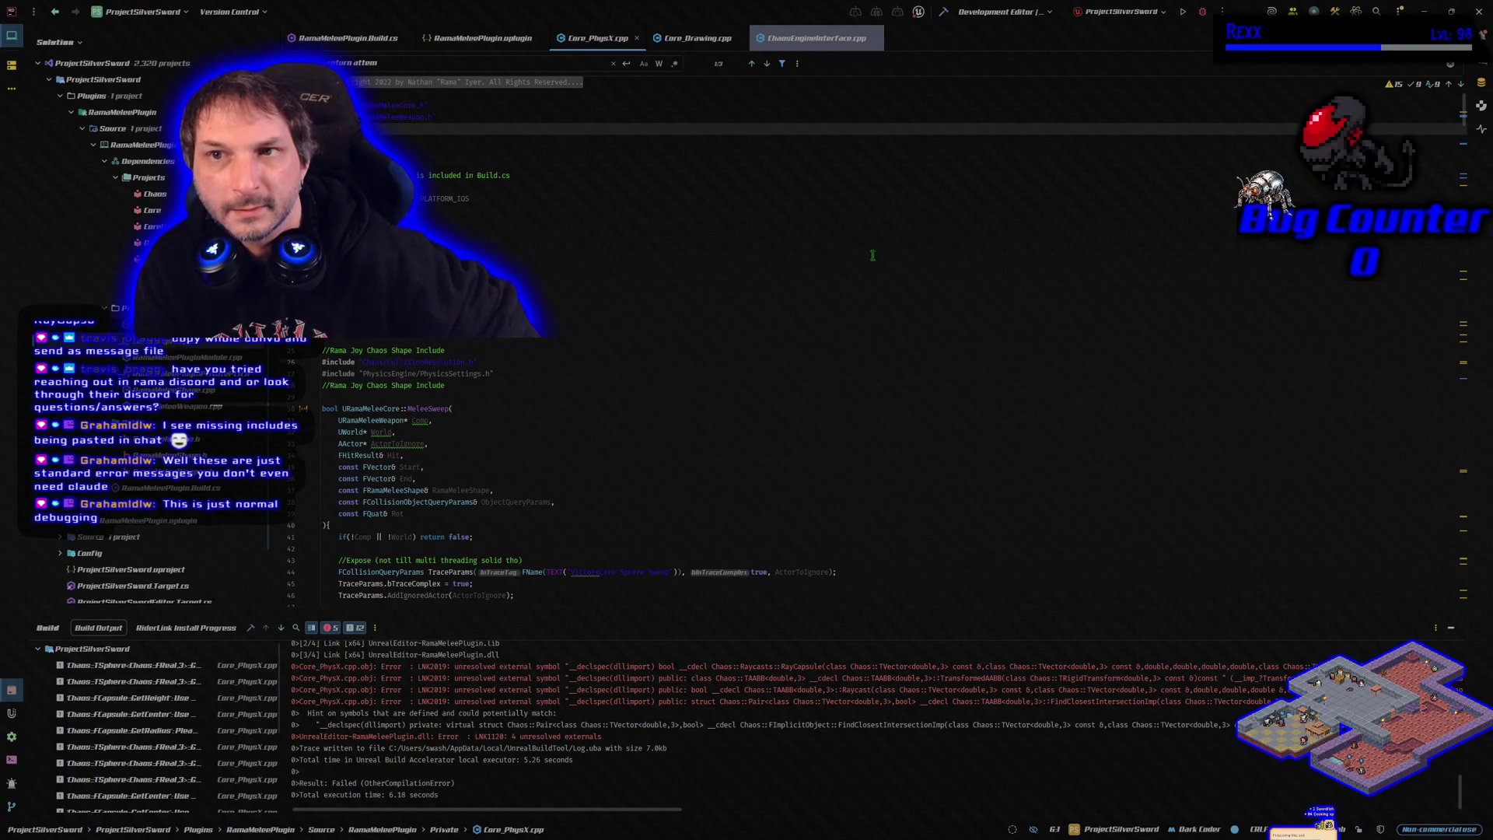
{"action": "left_click", "coordinate": [840, 43]}
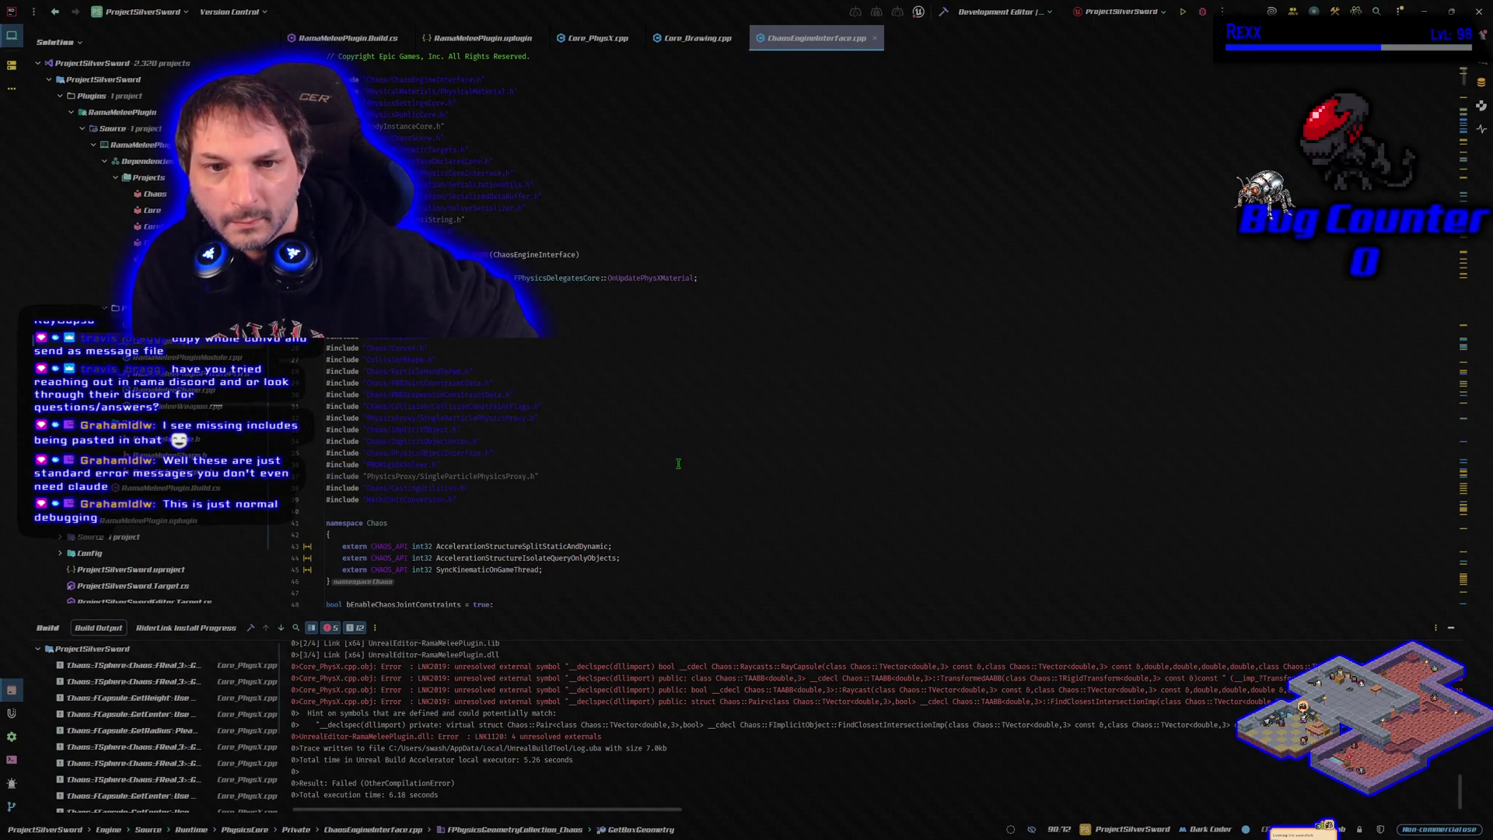
Copy the Chaos #include lines from ChaosEngineInterface.cpp, then go back to Core_PhysX.cpp
{"action": "left_click", "coordinate": [434, 325]}
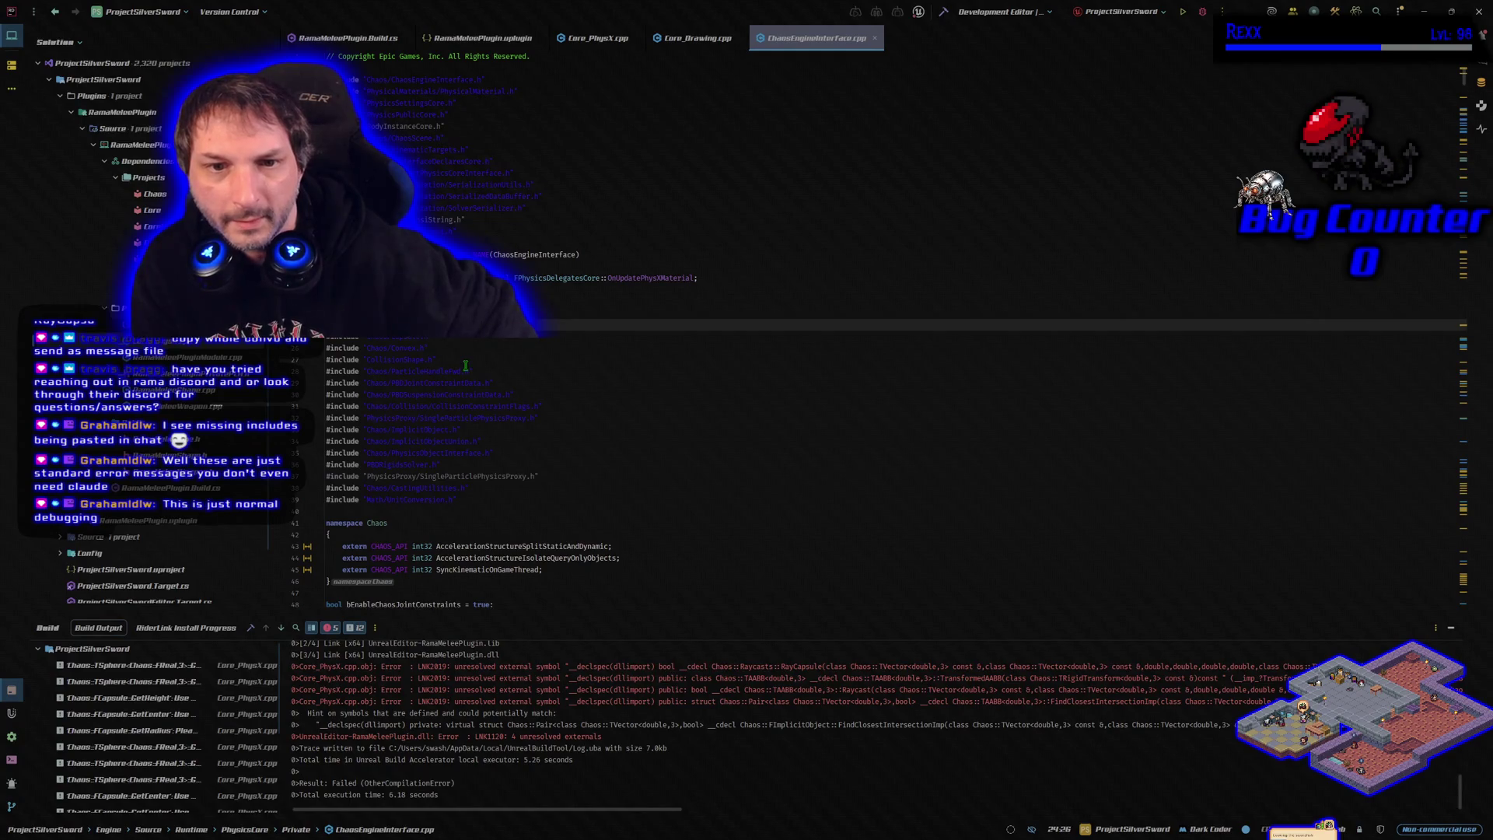
{"action": "left_click", "coordinate": [396, 326]}
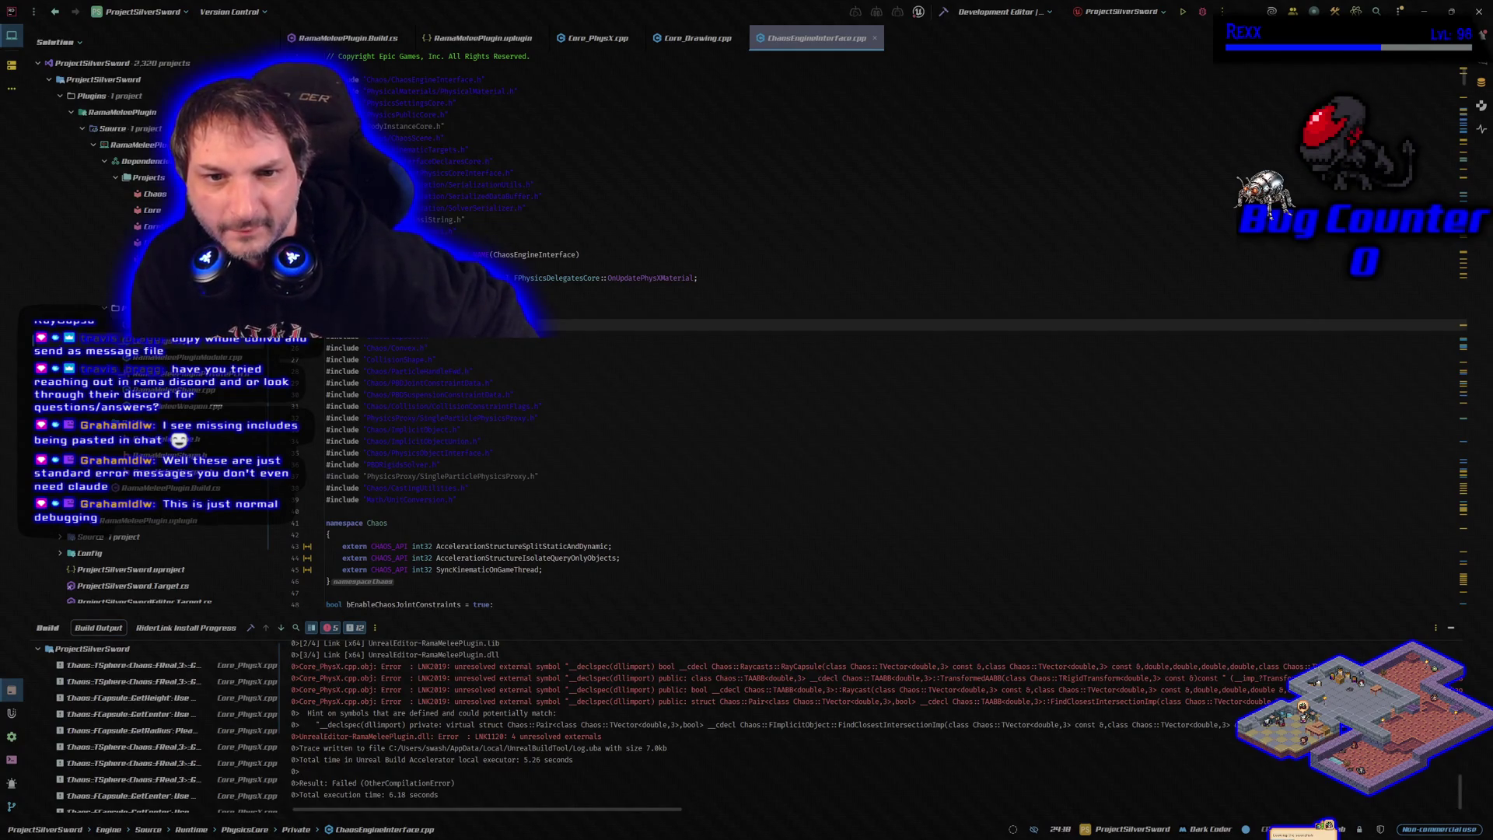
{"action": "left_click", "coordinate": [418, 339]}
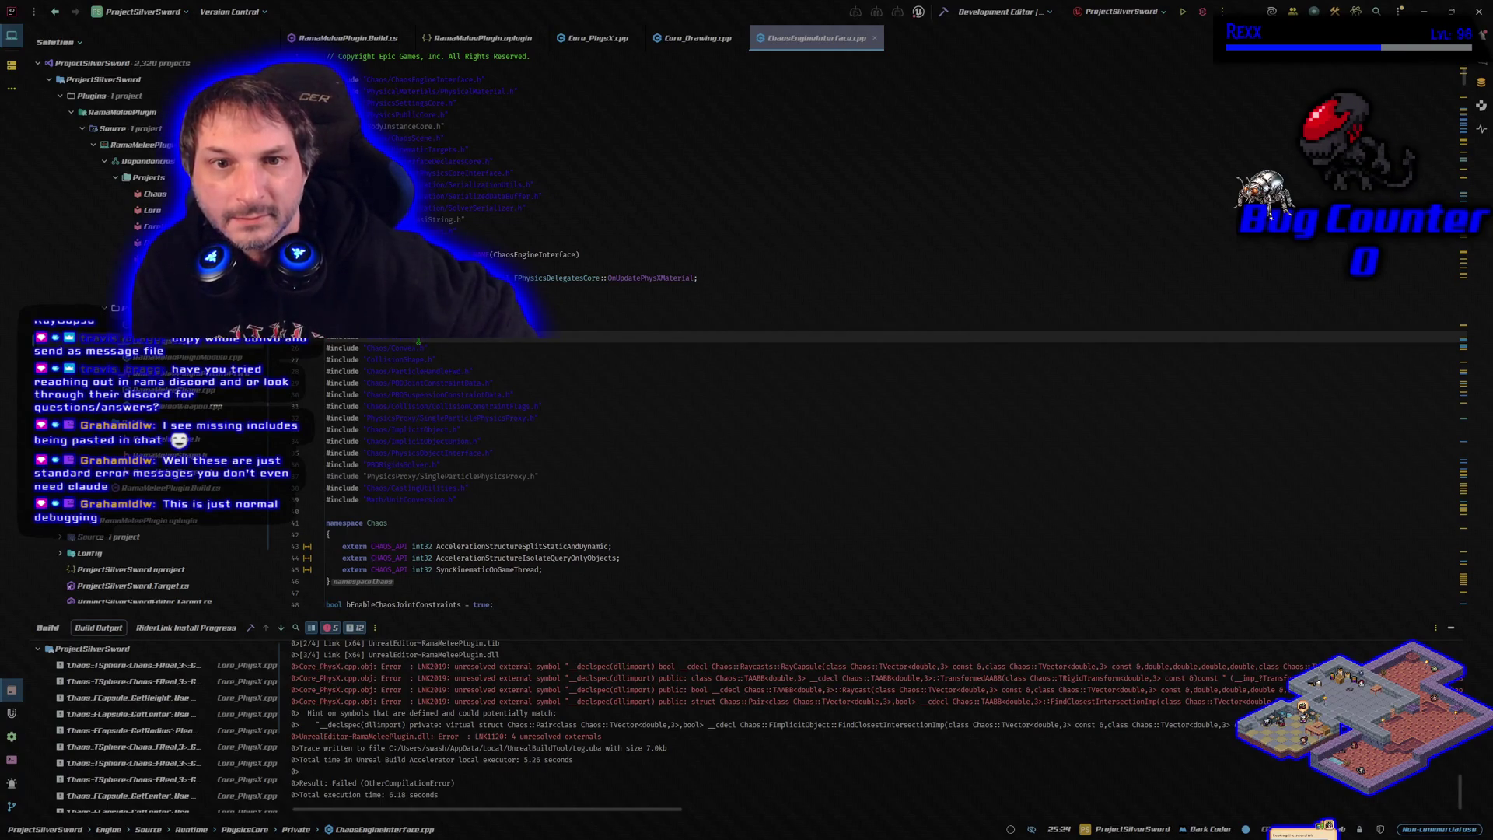
{"action": "key", "text": "Down"}
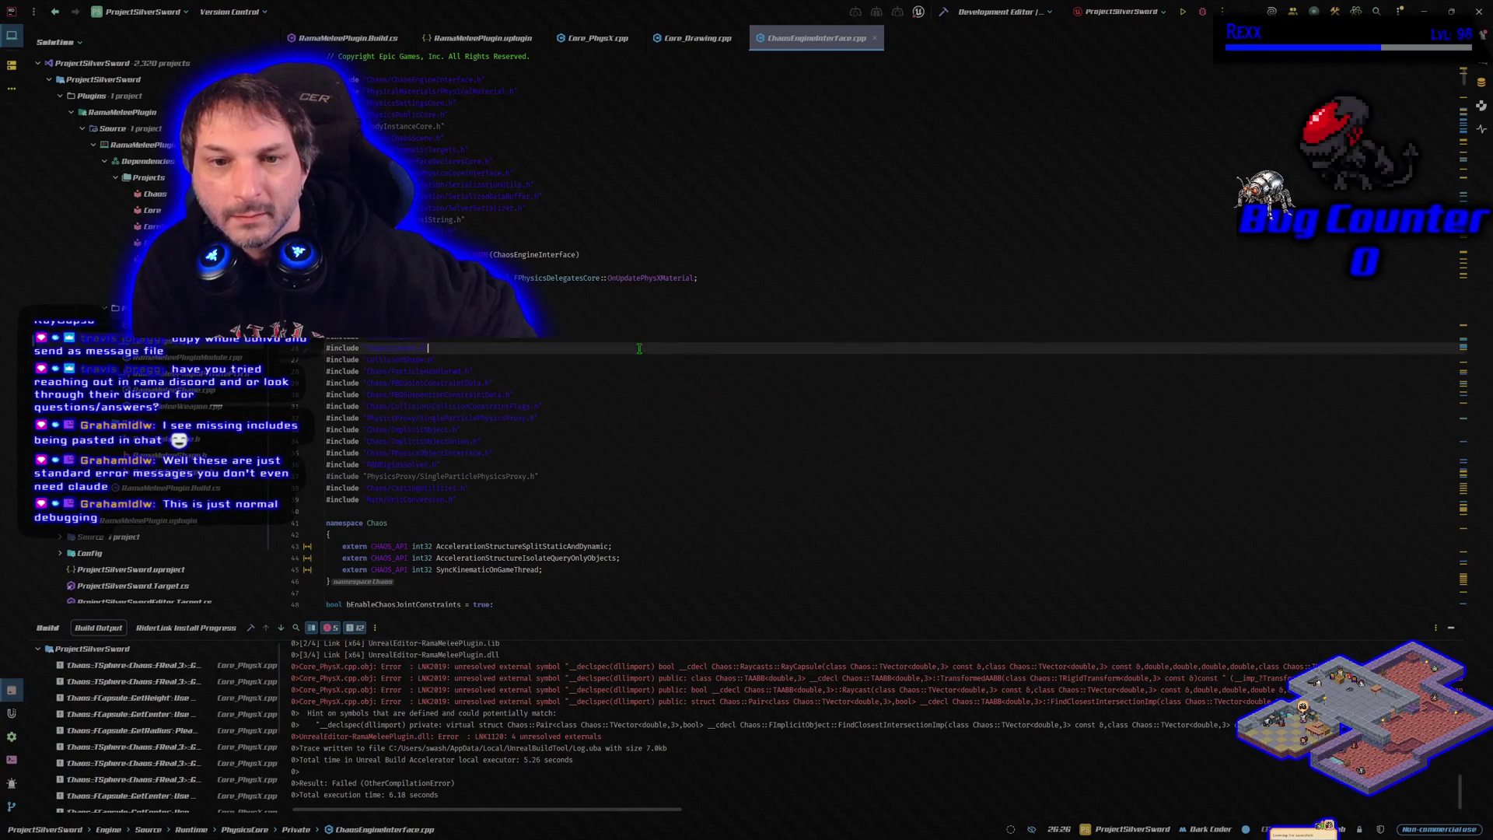
{"action": "scroll", "coordinate": [569, 403], "scroll_direction": "up", "scroll_amount": 1}
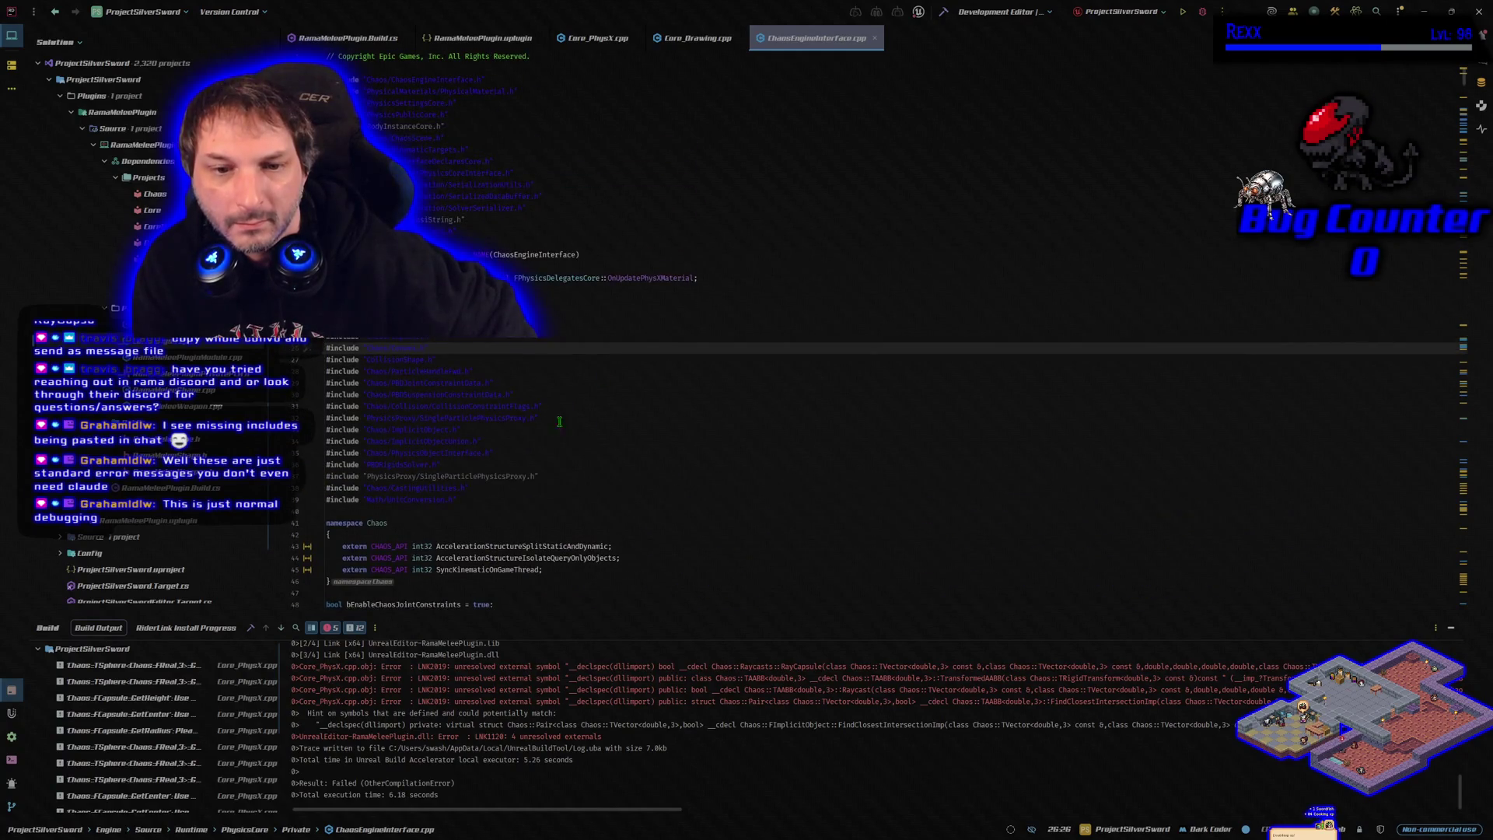
{"action": "left_click", "coordinate": [469, 426]}
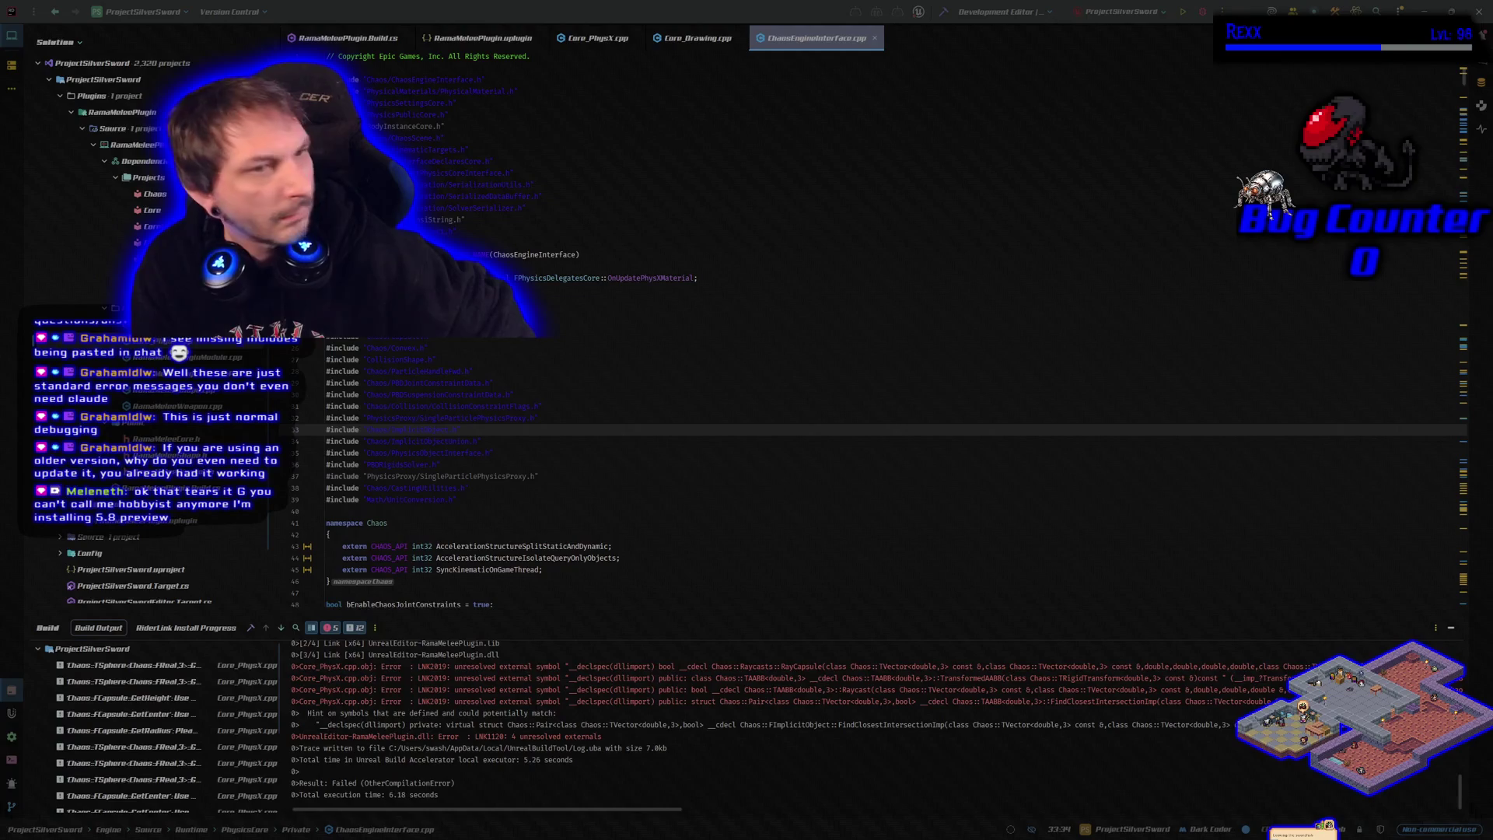
{"action": "left_click", "coordinate": [593, 37]}
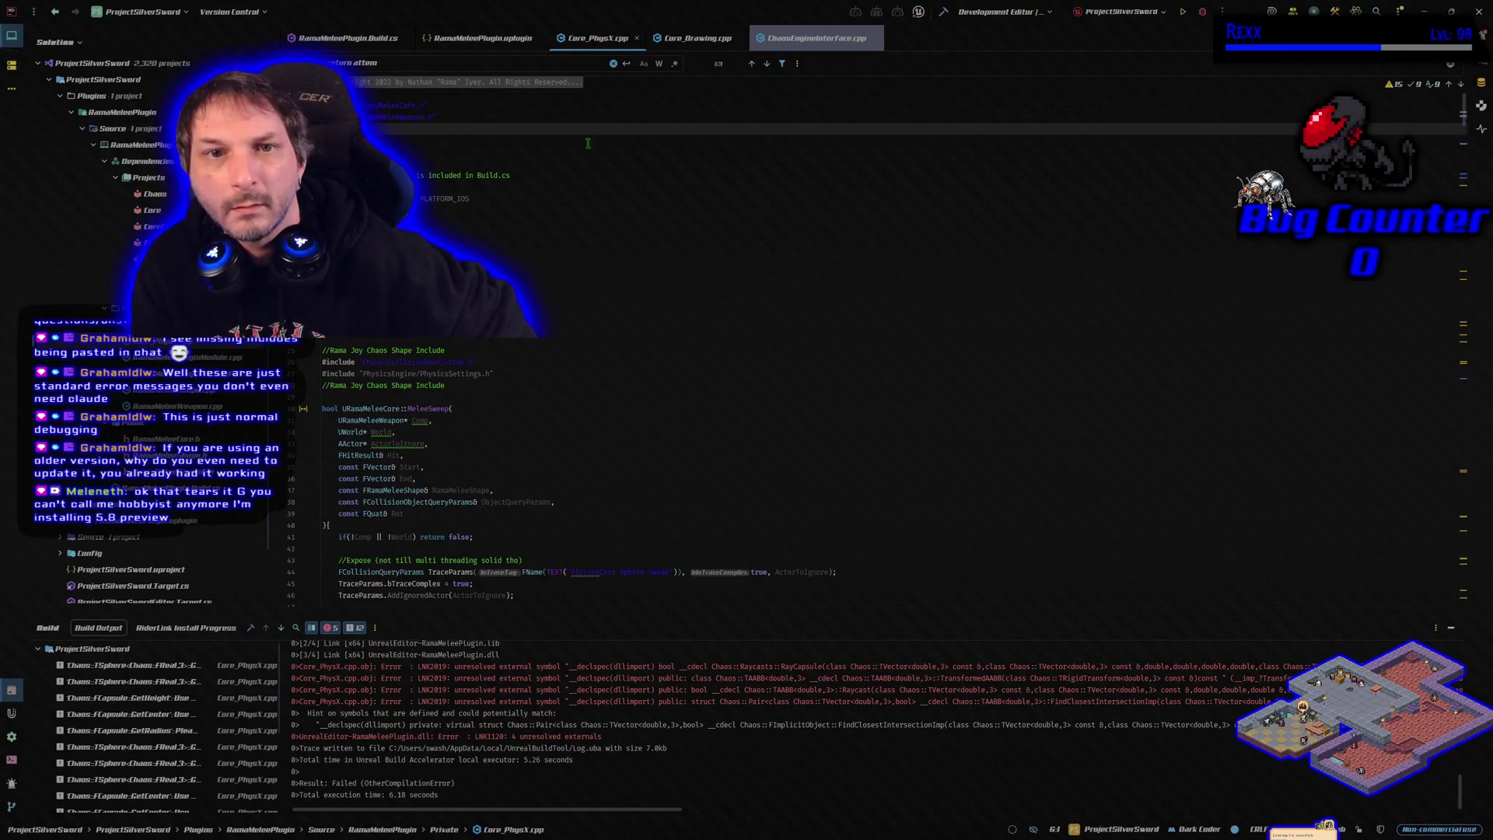
Paste the four Chaos #include lines below the Rama Joy include block and rebuild the project
{"action": "scroll", "coordinate": [509, 416], "scroll_direction": "up", "scroll_amount": 1}
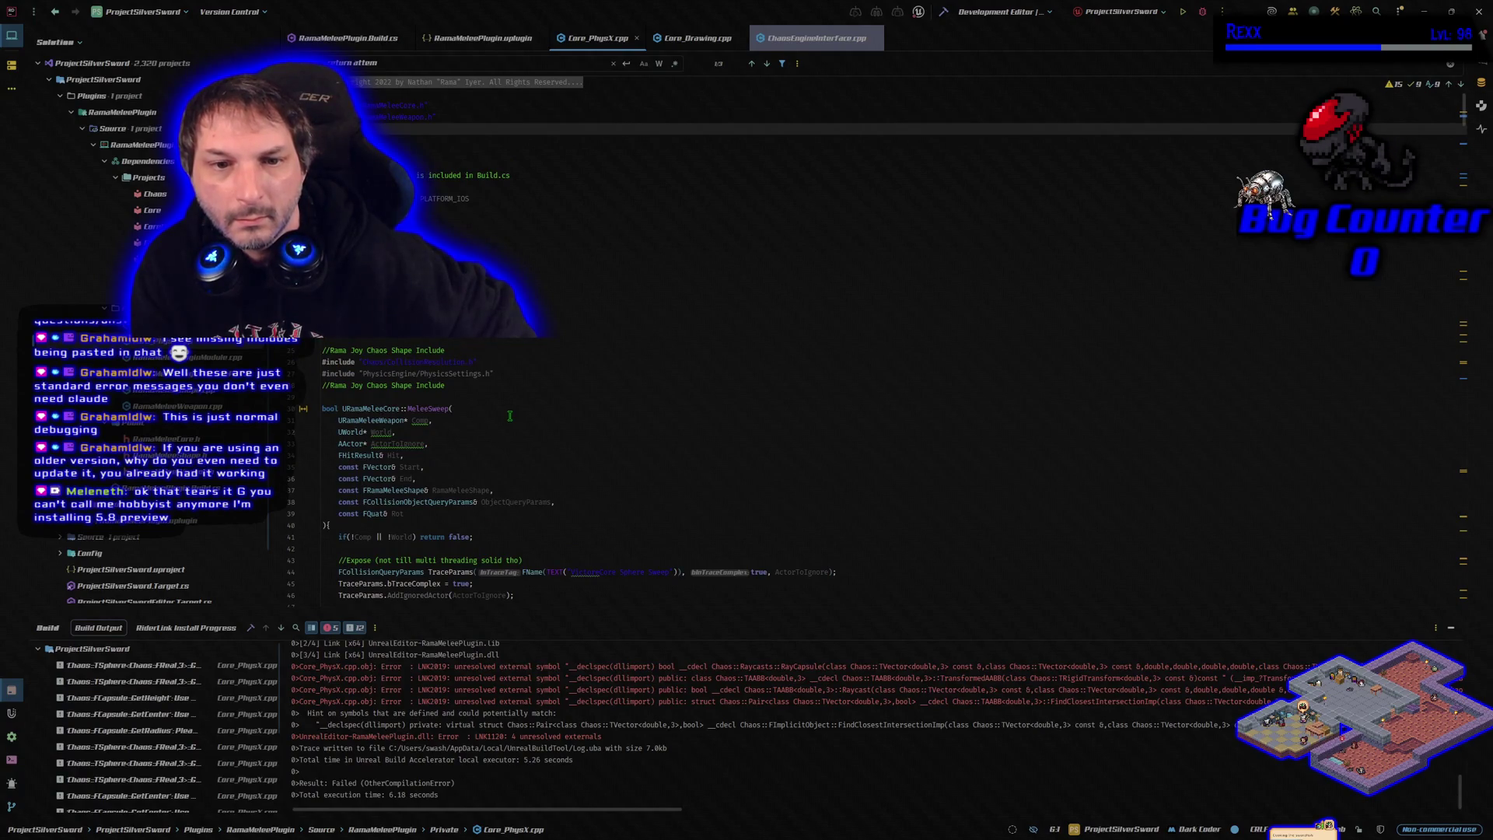
{"action": "left_click", "coordinate": [516, 372]}
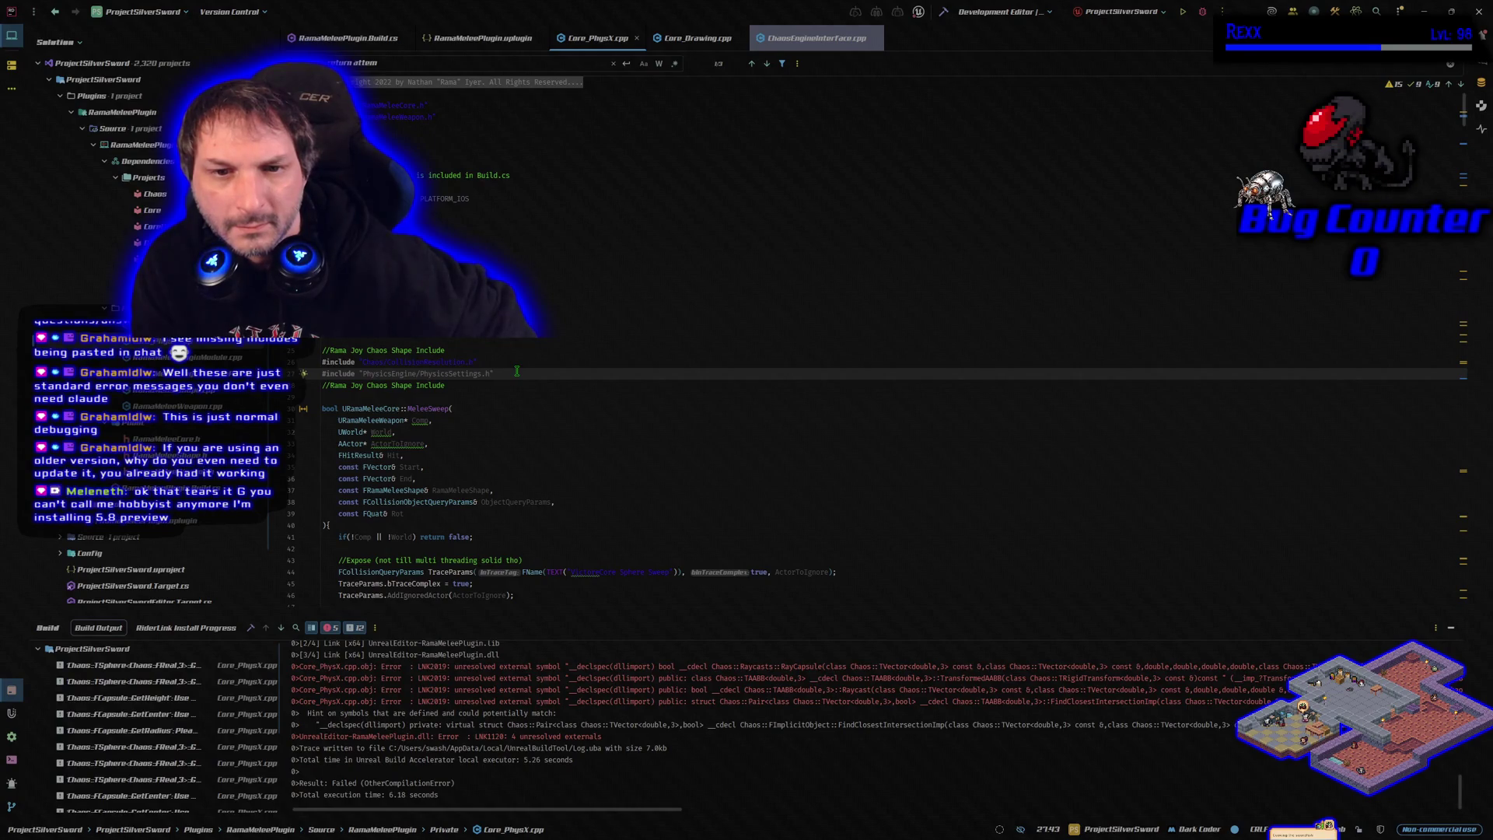
{"action": "left_click", "coordinate": [382, 374]}
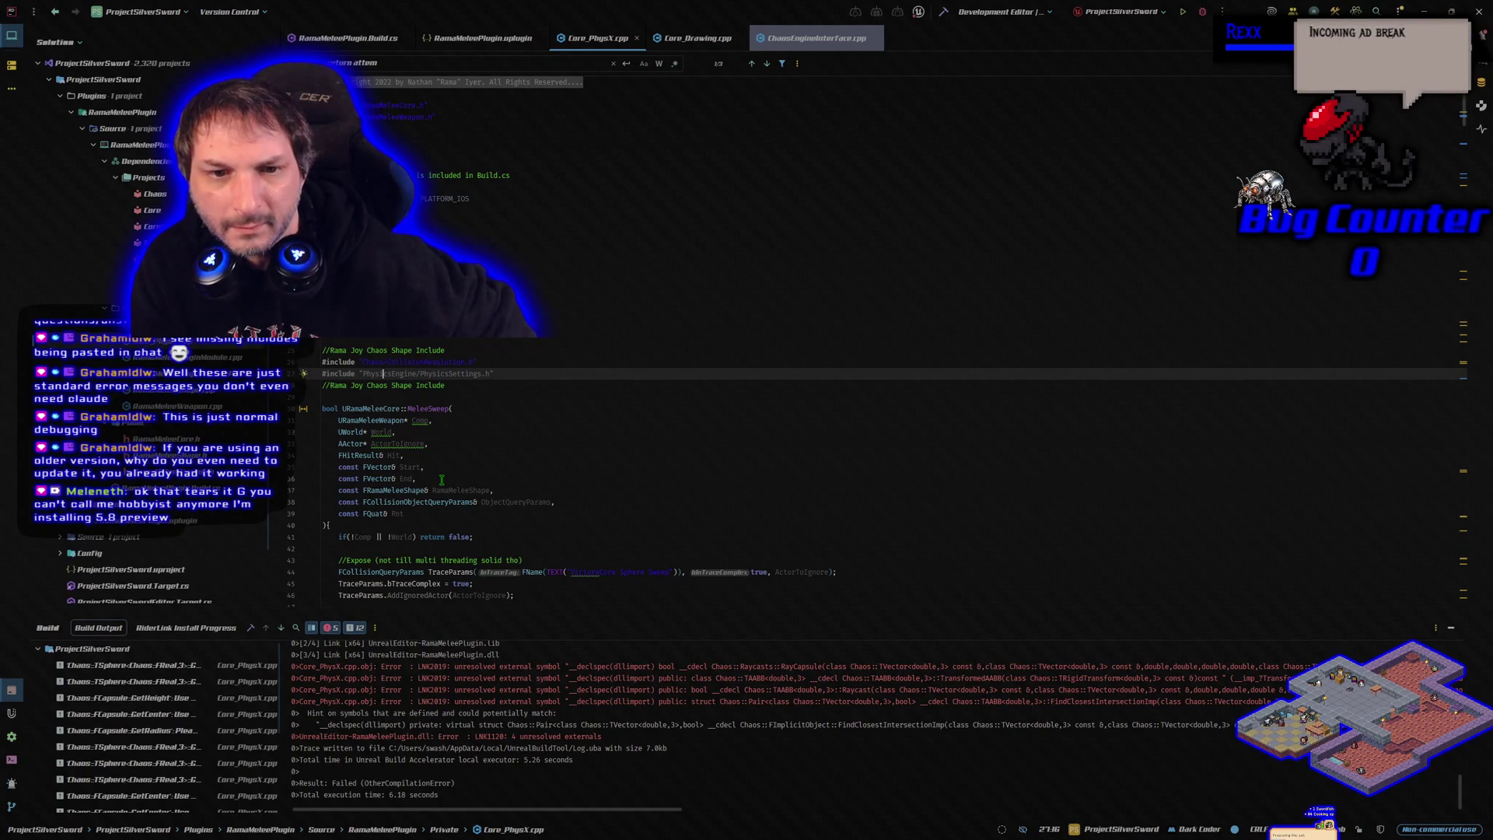
{"action": "left_click", "coordinate": [491, 359]}
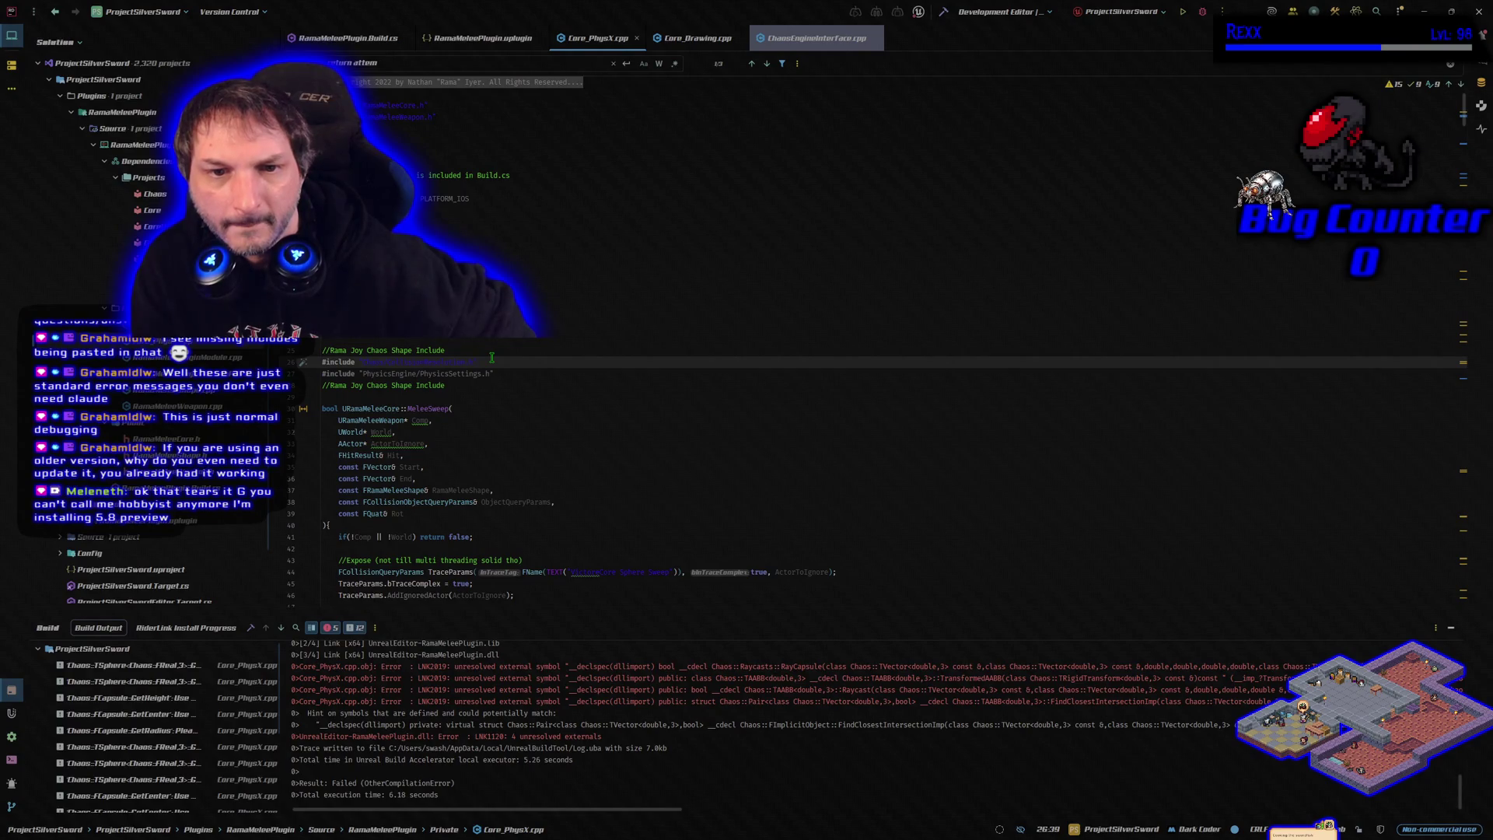
{"action": "left_click", "coordinate": [471, 392]}
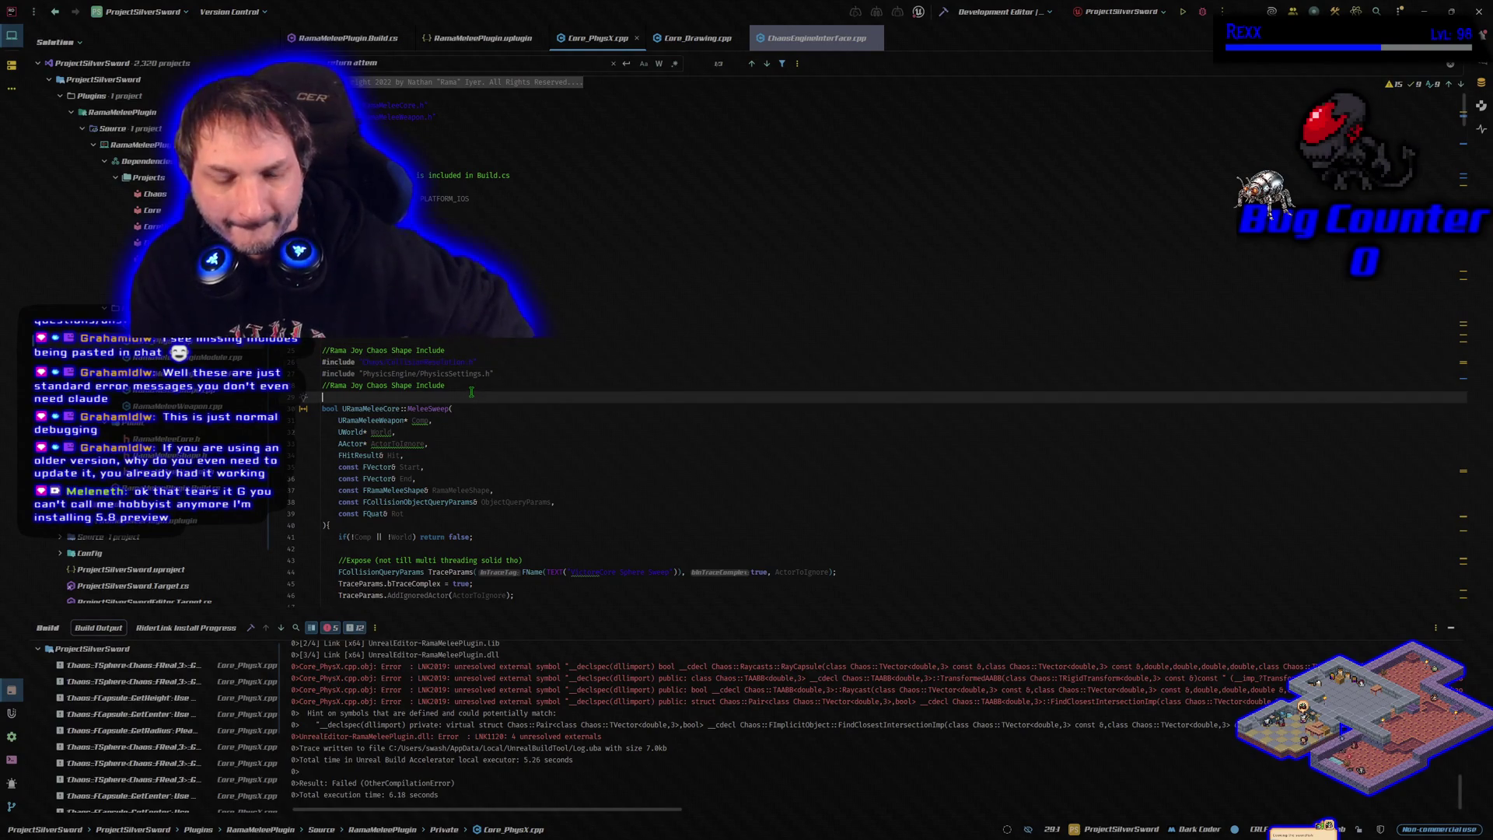
{"action": "key", "text": "Return"}
{"action": "key", "text": "Return"}
{"action": "key", "text": "Up"}
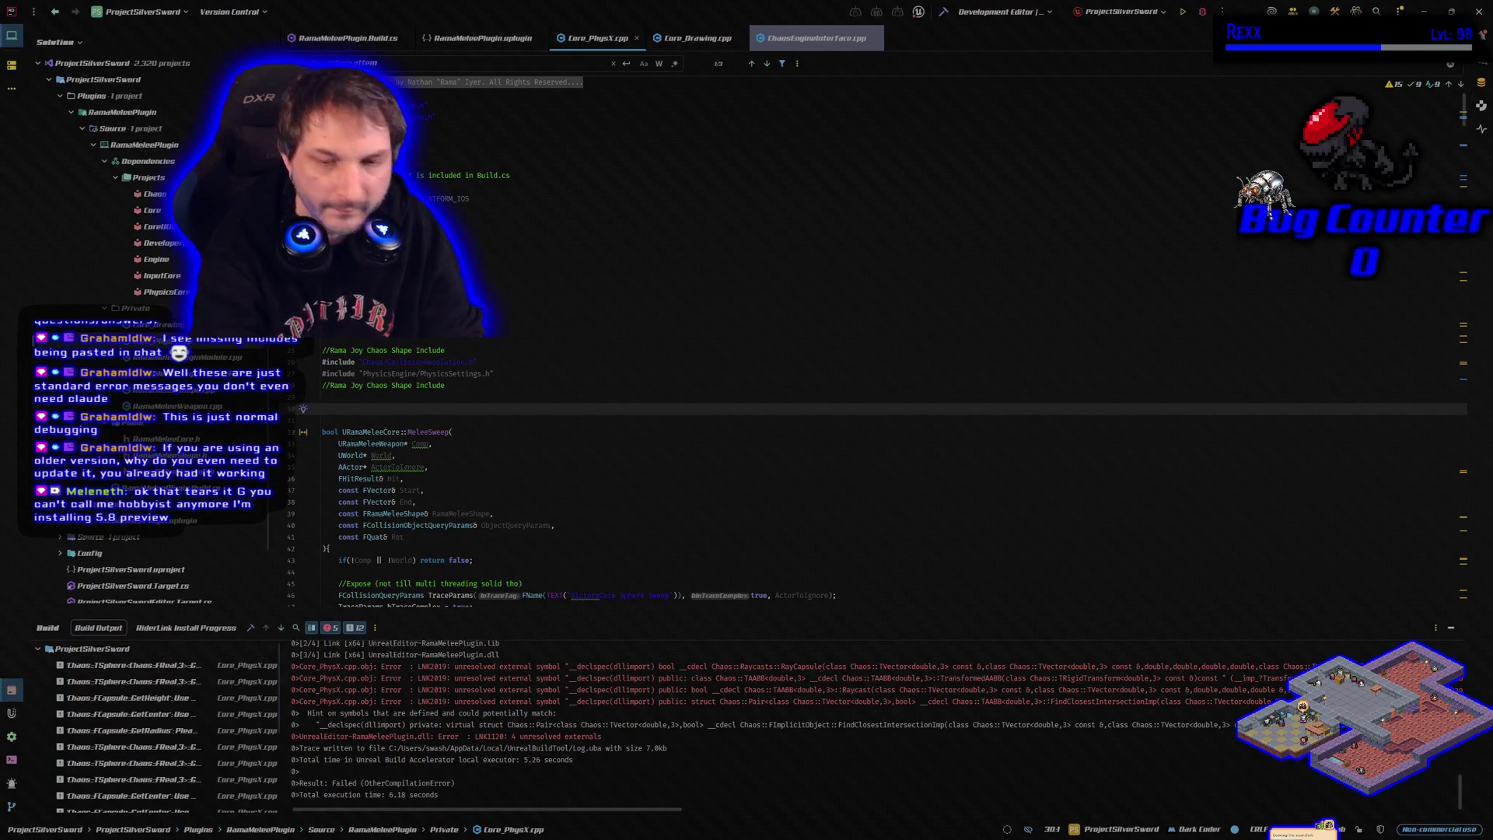
{"action": "key", "text": "ctrl+v"}
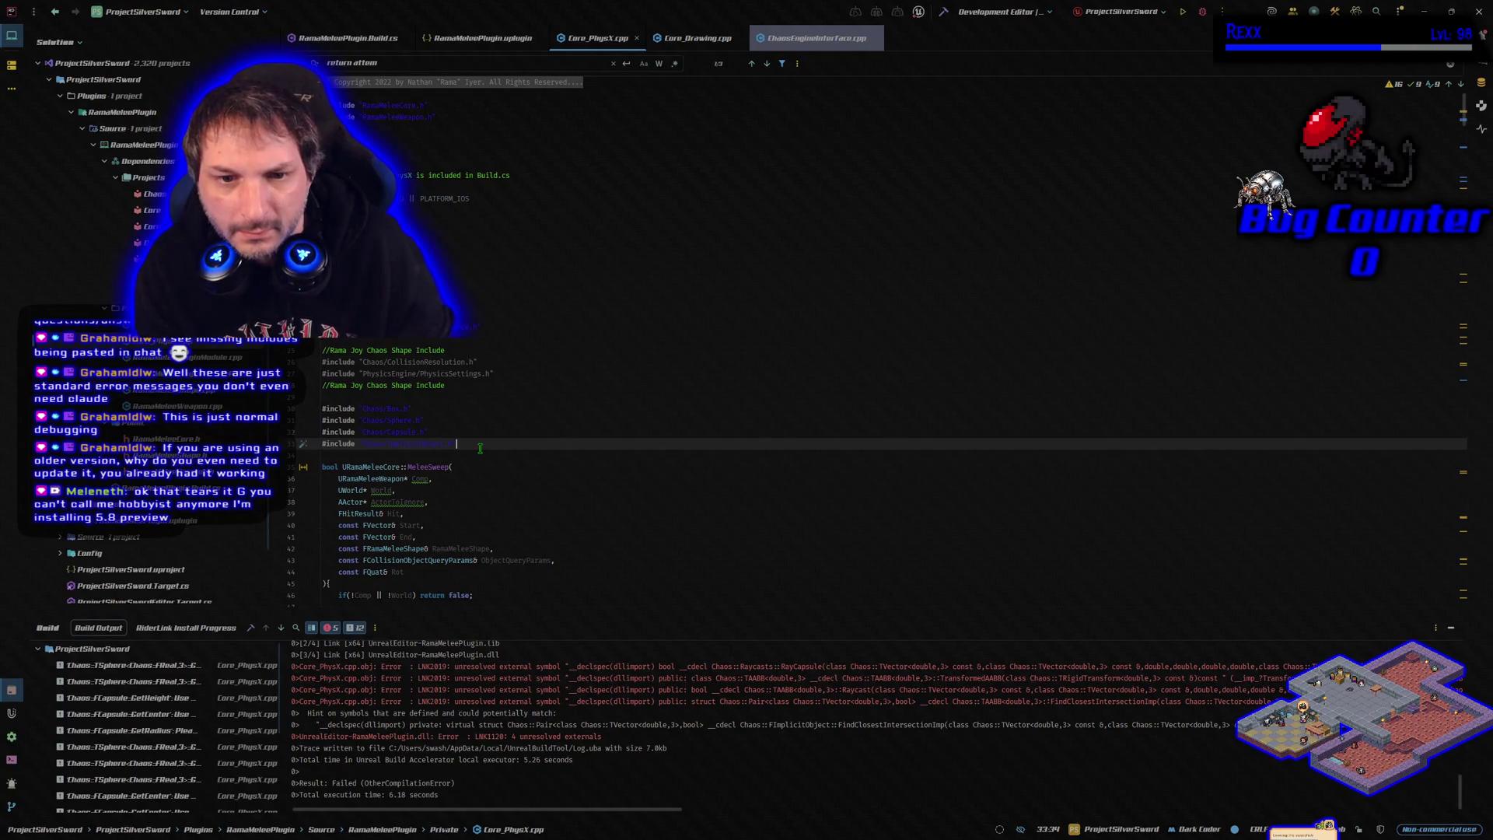
{"action": "left_click", "coordinate": [945, 11]}
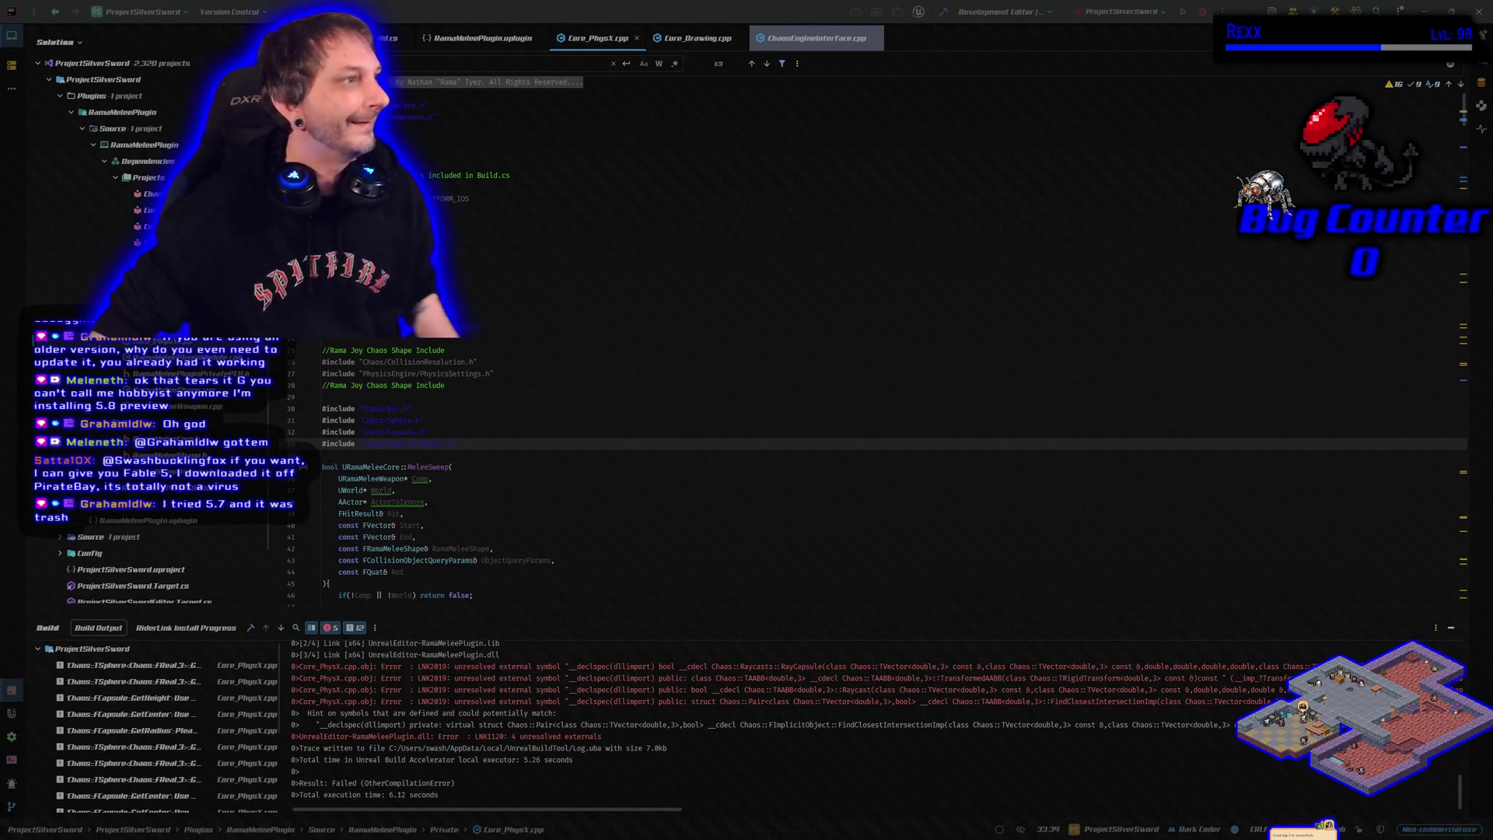
Minimize Rider after the build fails with LNK2019 unresolved external errors, revealing the ProjectSilverSword folder
{"action": "left_click", "coordinate": [1473, 12]}
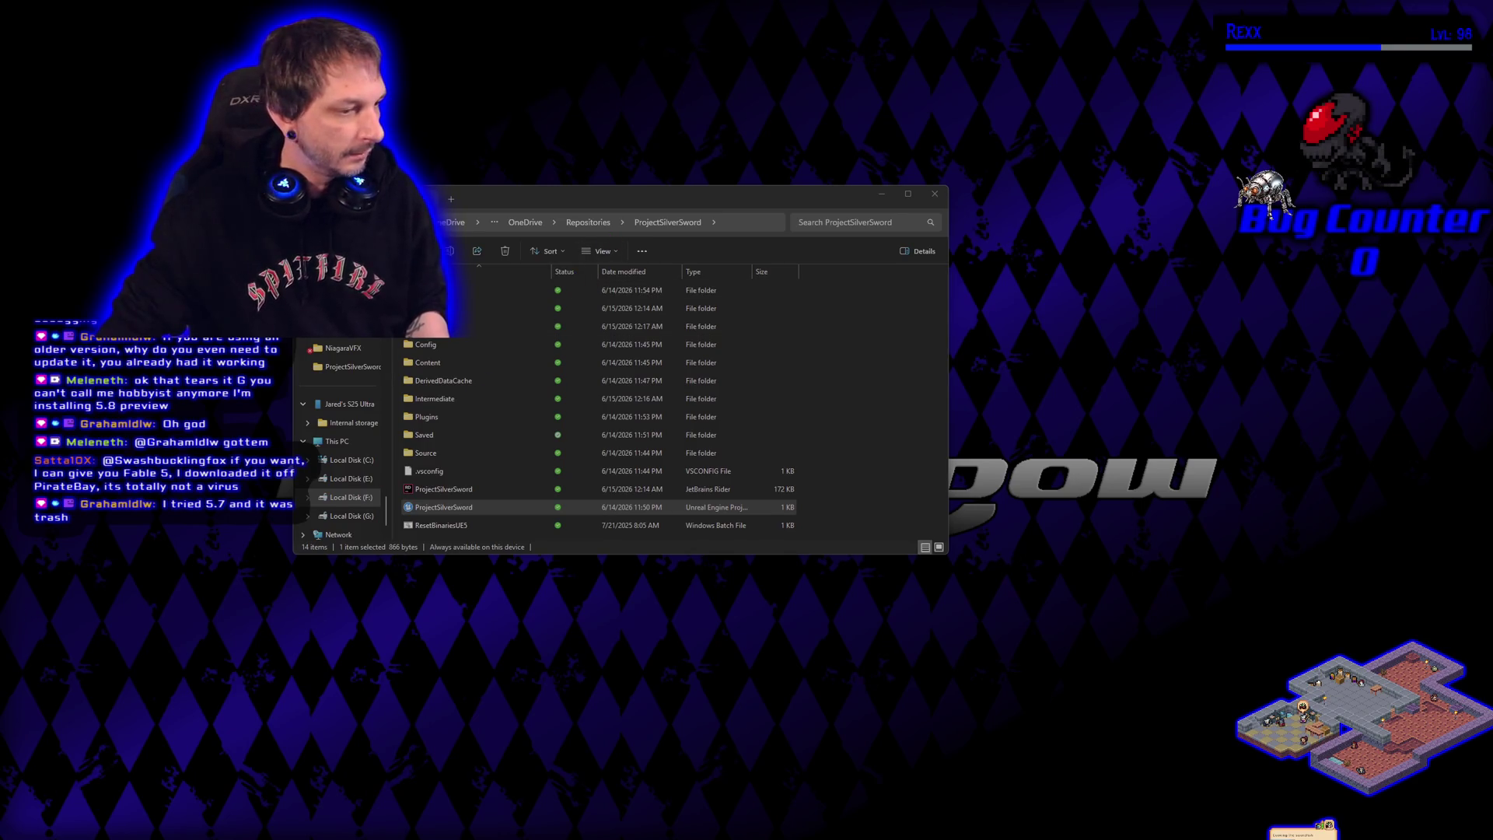
Launch the fpstest53 project from the Epic Games Launcher Library and move File Explorer aside
{"action": "key", "text": "alt+Tab"}
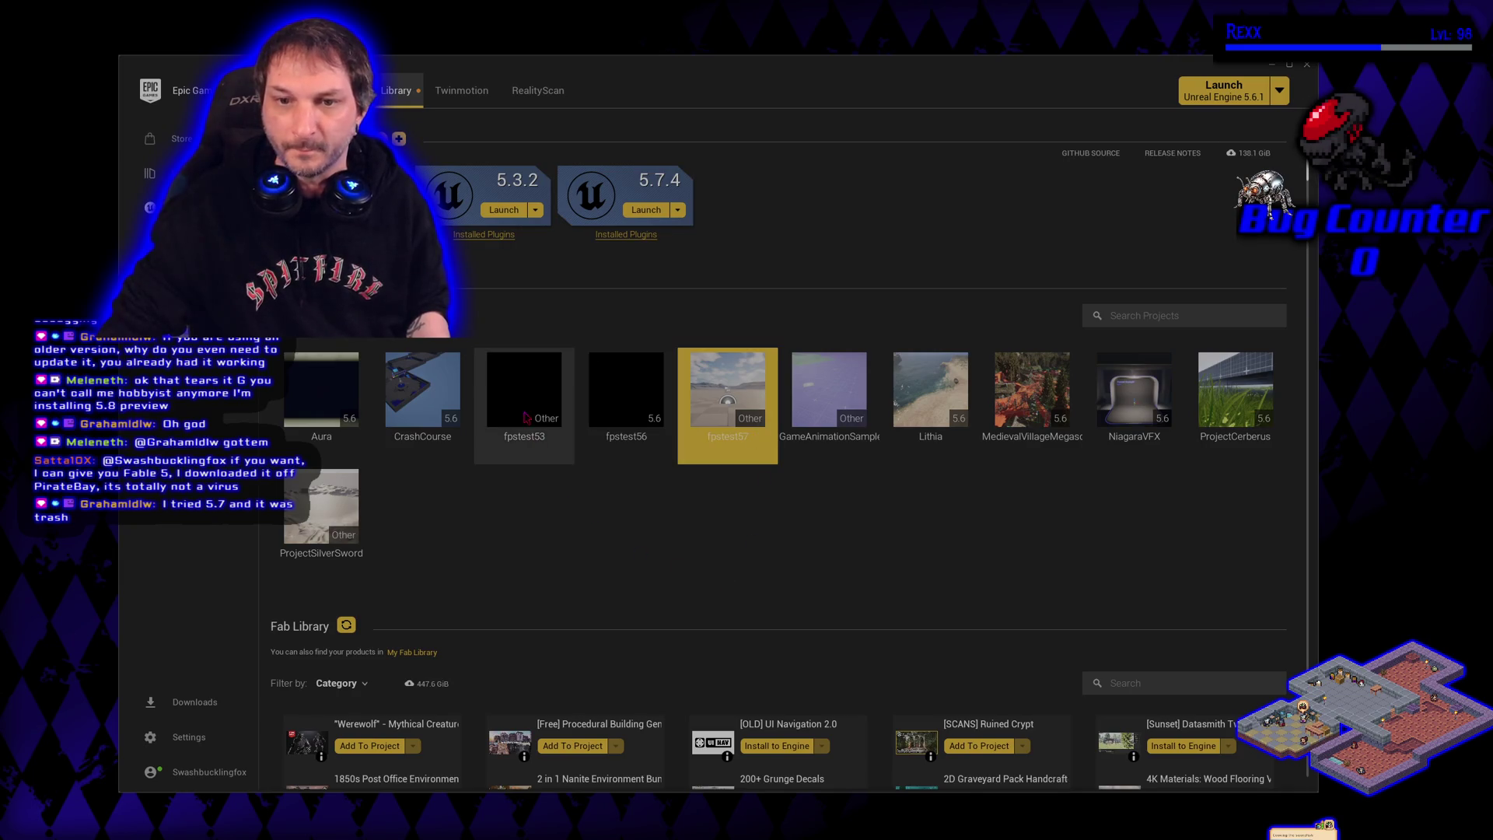
{"action": "double_click", "coordinate": [509, 366]}
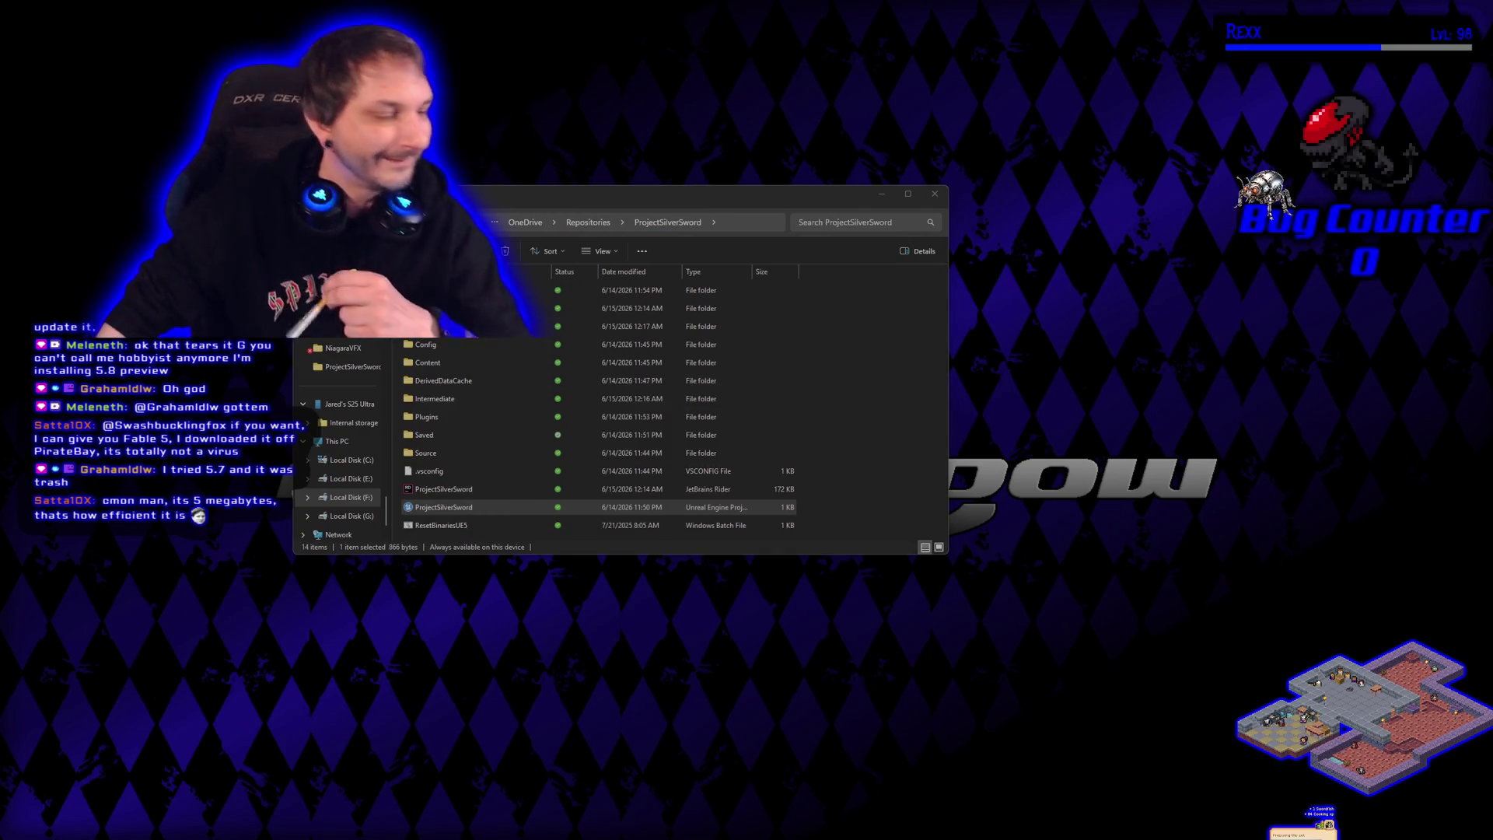
{"action": "left_click_drag", "start_coordinate": [700, 194], "coordinate": [742, 176]}
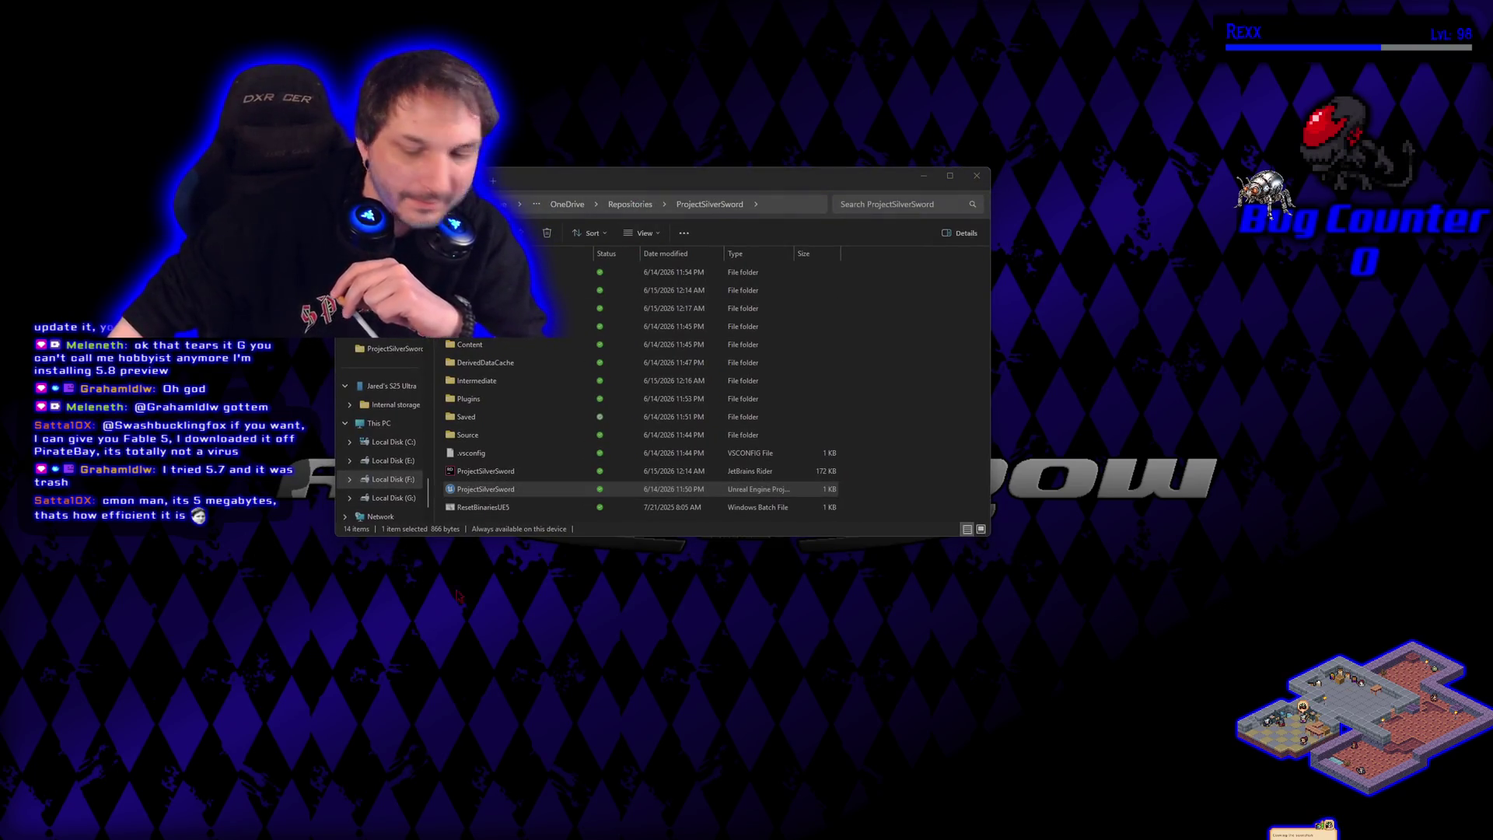
{"action": "mouse_move", "coordinate": [768, 173]}
{"action": "left_mouse_down"}
{"action": "mouse_move", "coordinate": [910, 87]}
{"action": "mouse_move", "coordinate": [938, 272]}
{"action": "mouse_move", "coordinate": [810, 251]}
{"action": "left_mouse_up"}
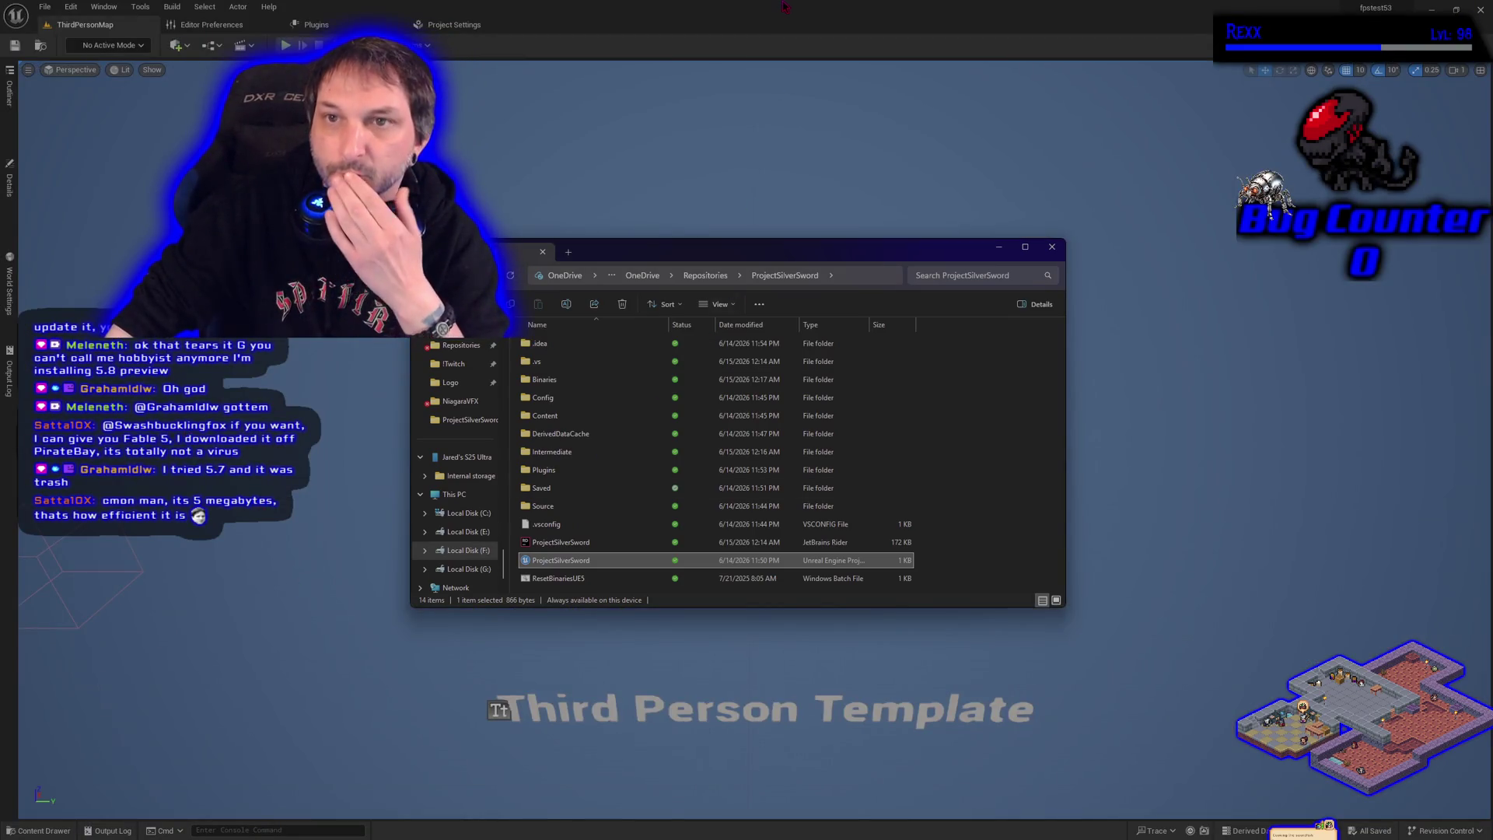
Create a new Empty Level and briefly test-play it
{"action": "left_click", "coordinate": [782, 8]}
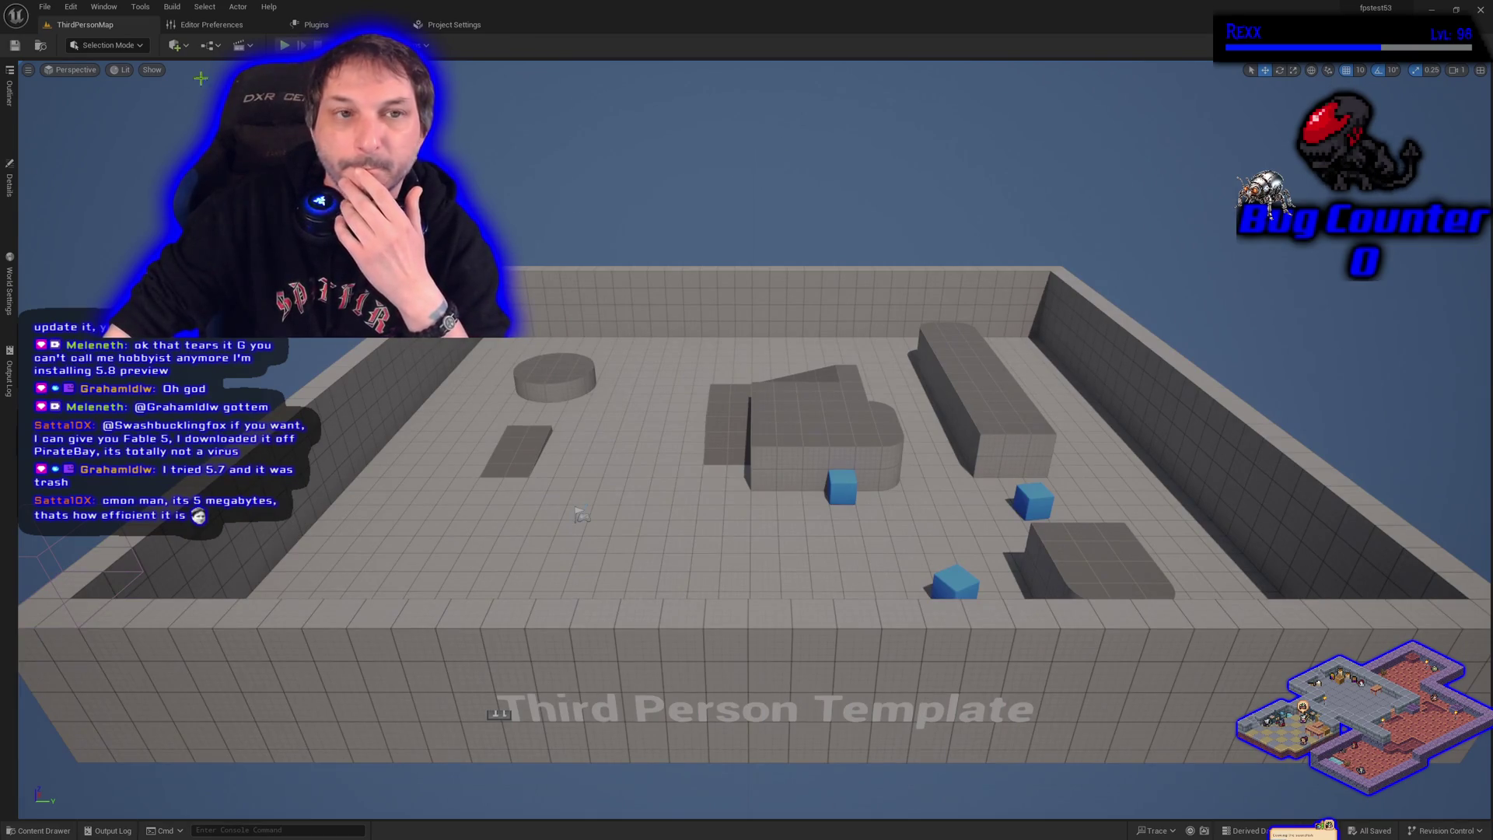
{"action": "left_click", "coordinate": [44, 6]}
{"action": "left_click", "coordinate": [70, 49]}
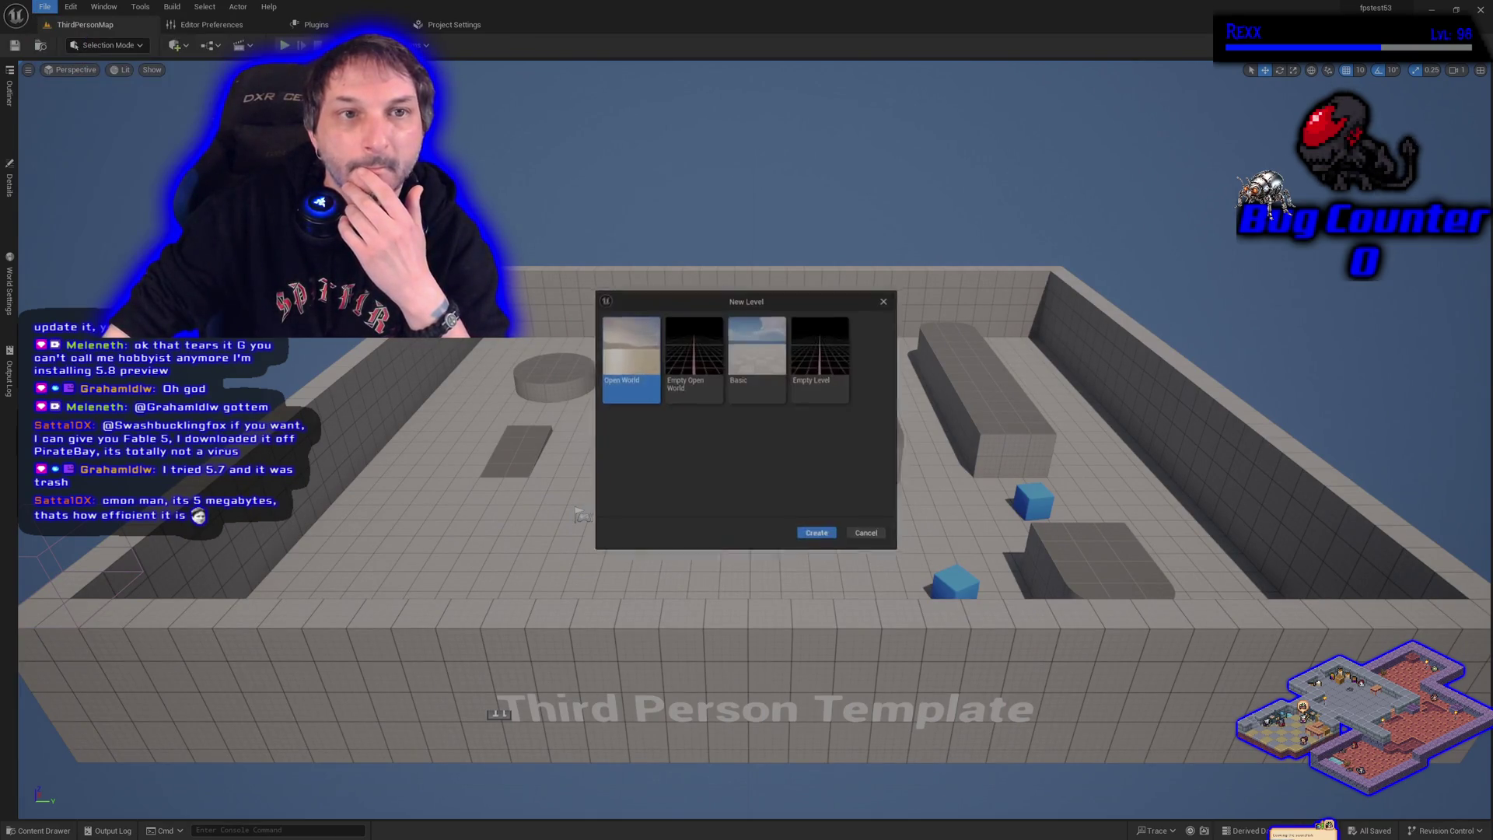
{"action": "left_click", "coordinate": [822, 366]}
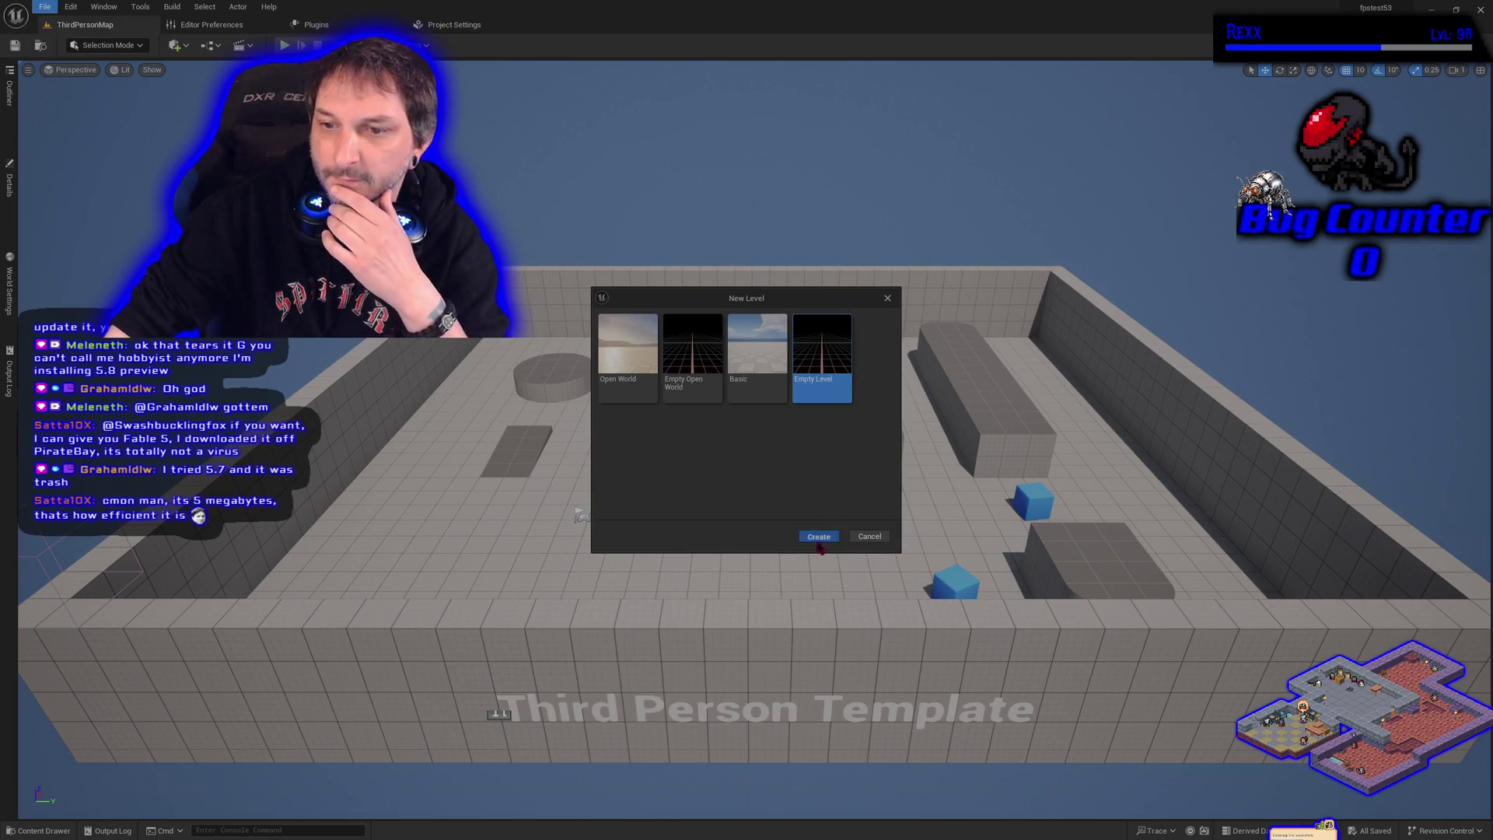
{"action": "left_click", "coordinate": [818, 538]}
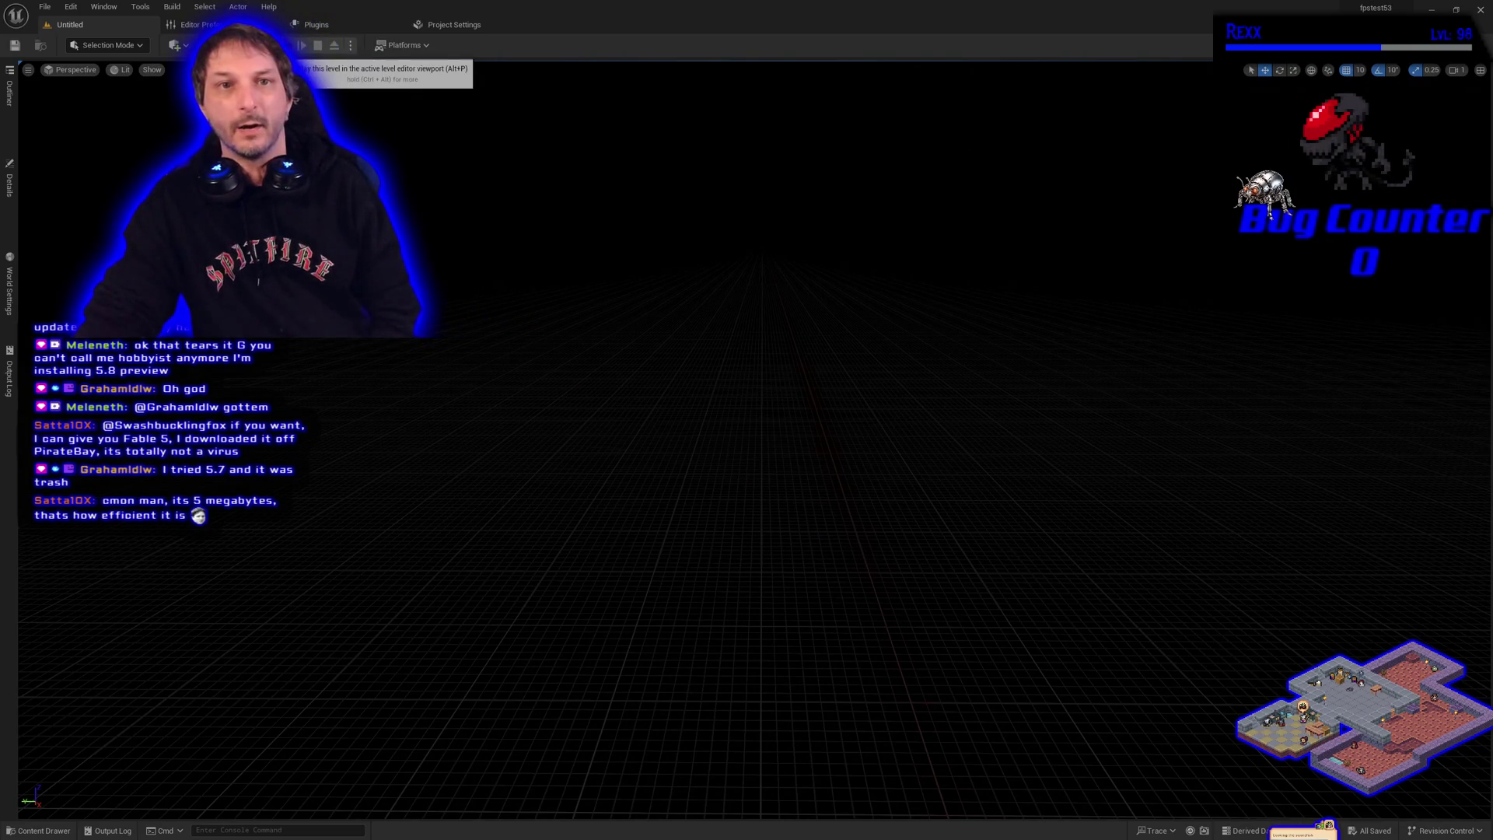
{"action": "left_click", "coordinate": [287, 45]}
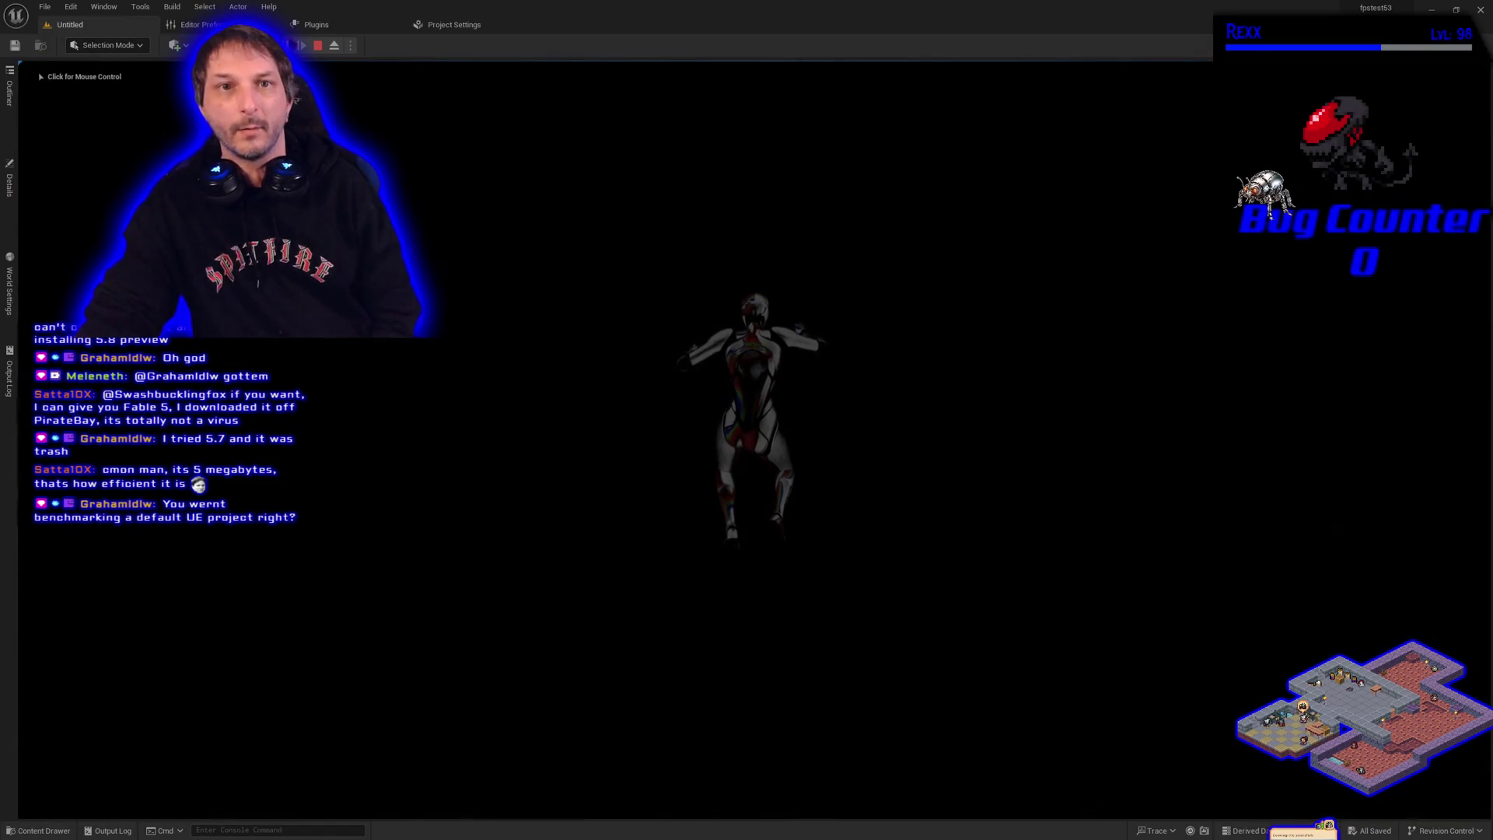
{"action": "left_click", "coordinate": [318, 45]}
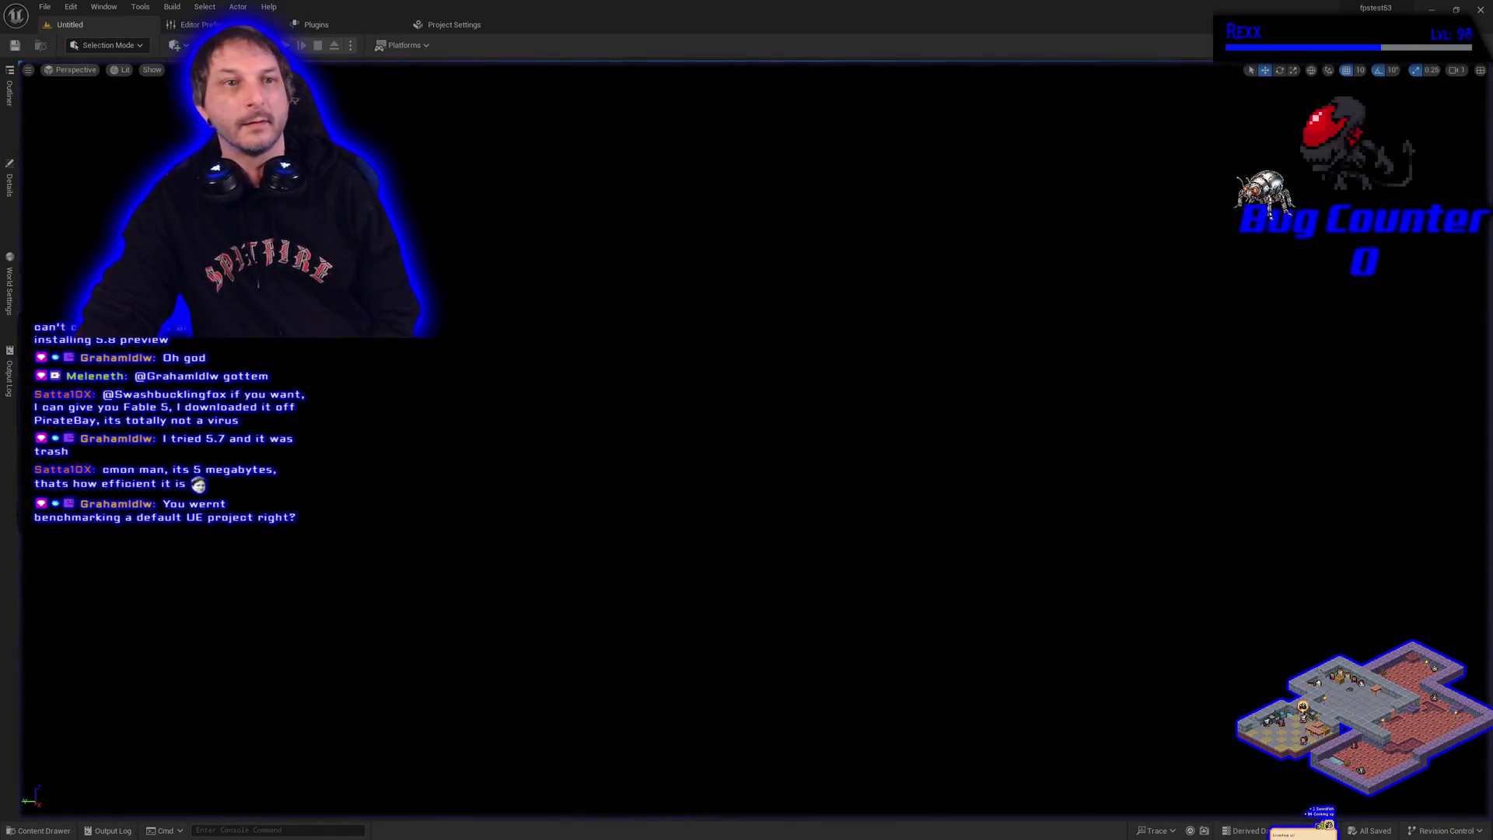
Check the Maps & Modes page in Project Settings, then return to the Untitled level
{"action": "left_click", "coordinate": [44, 6]}
{"action": "mouse_move", "coordinate": [104, 6]}
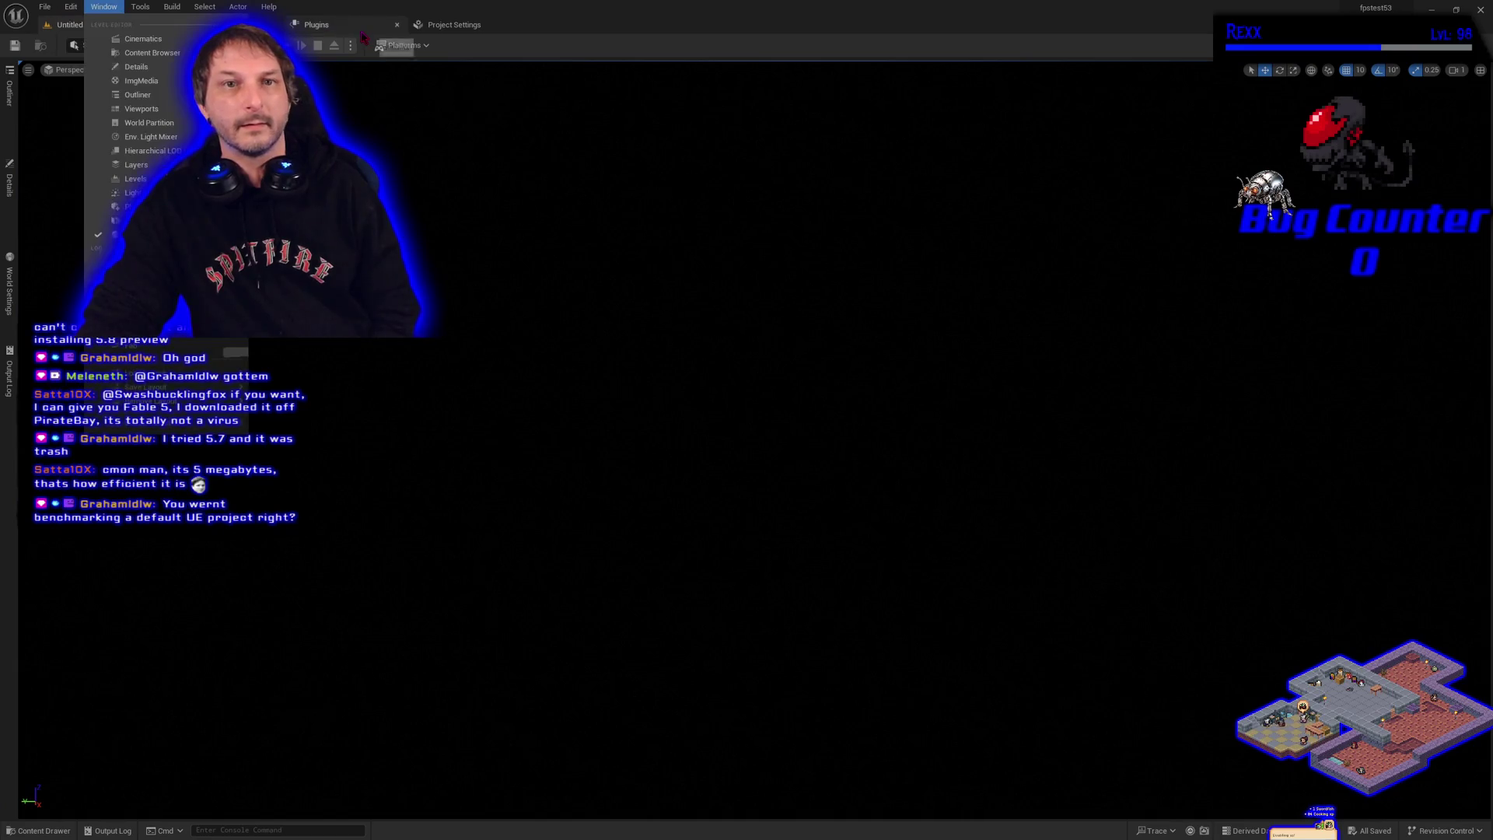
{"action": "left_click", "coordinate": [363, 28]}
{"action": "left_click", "coordinate": [454, 24]}
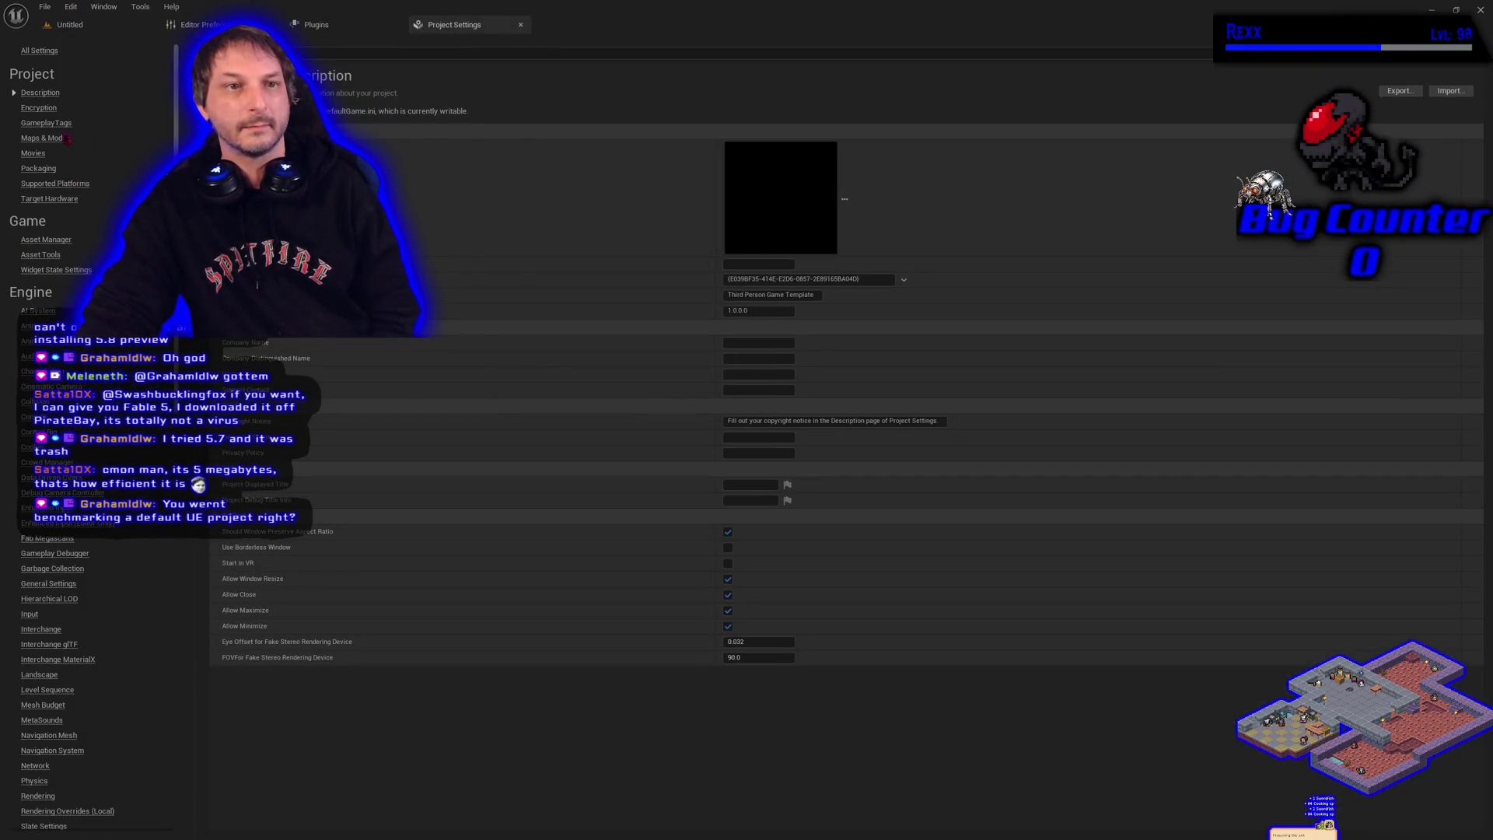
{"action": "left_click", "coordinate": [67, 138]}
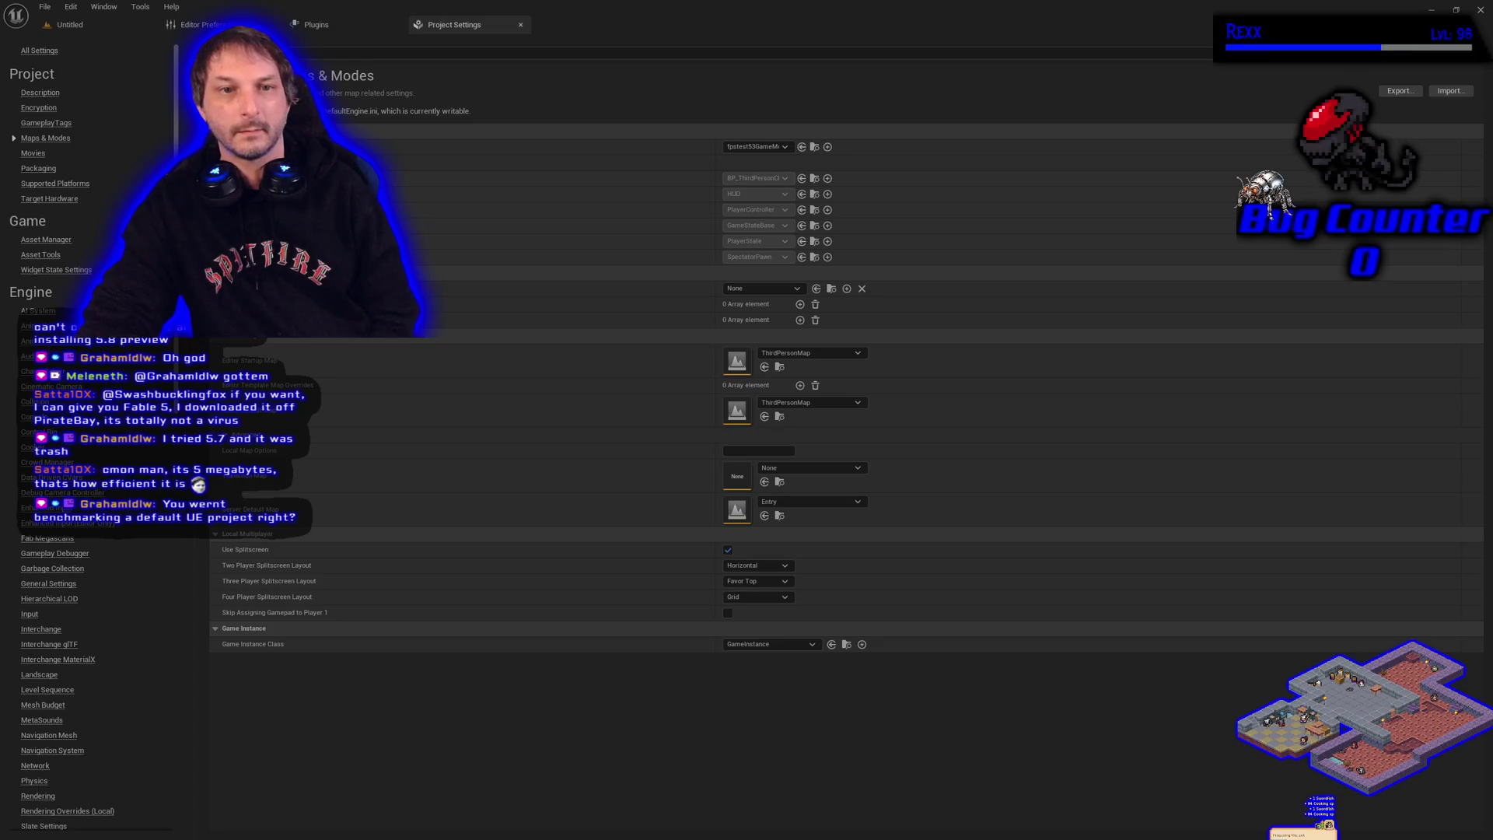
{"action": "left_click", "coordinate": [69, 24]}
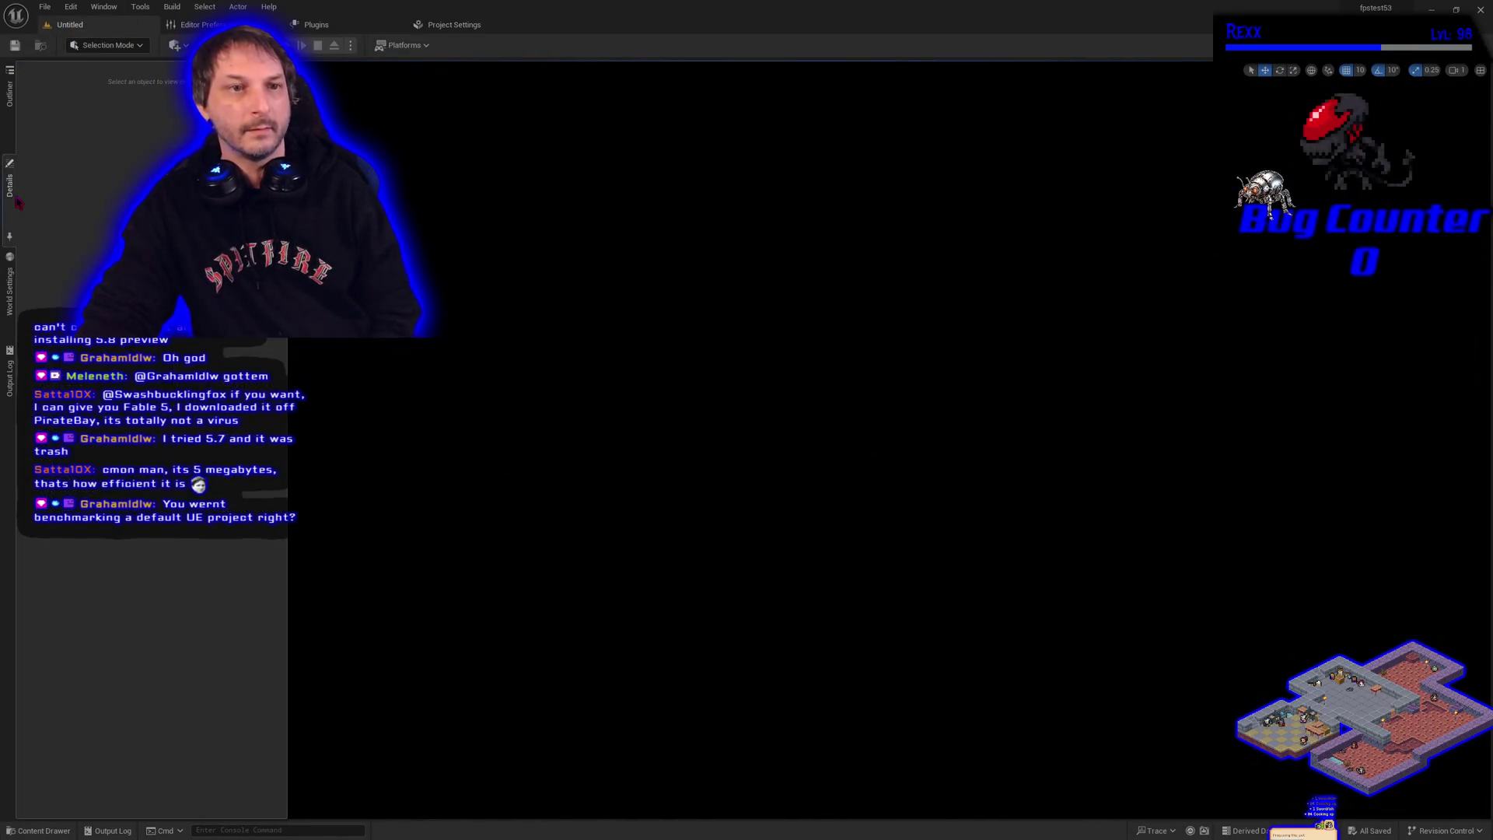
Set a GameMode Override in the level's World Settings and play the level
{"action": "left_click", "coordinate": [9, 291]}
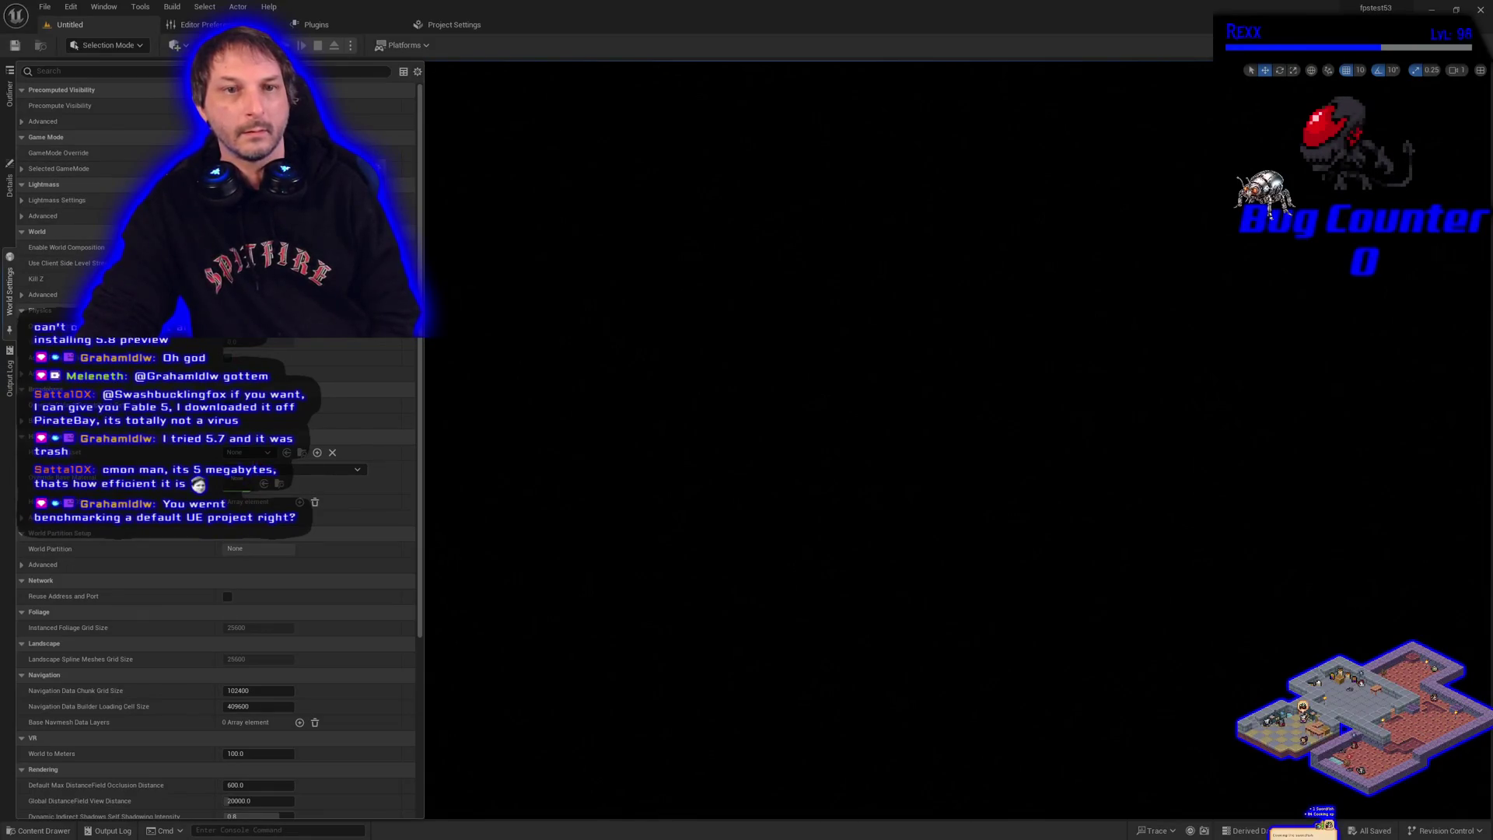
{"action": "left_click", "coordinate": [257, 152]}
{"action": "left_click", "coordinate": [509, 225]}
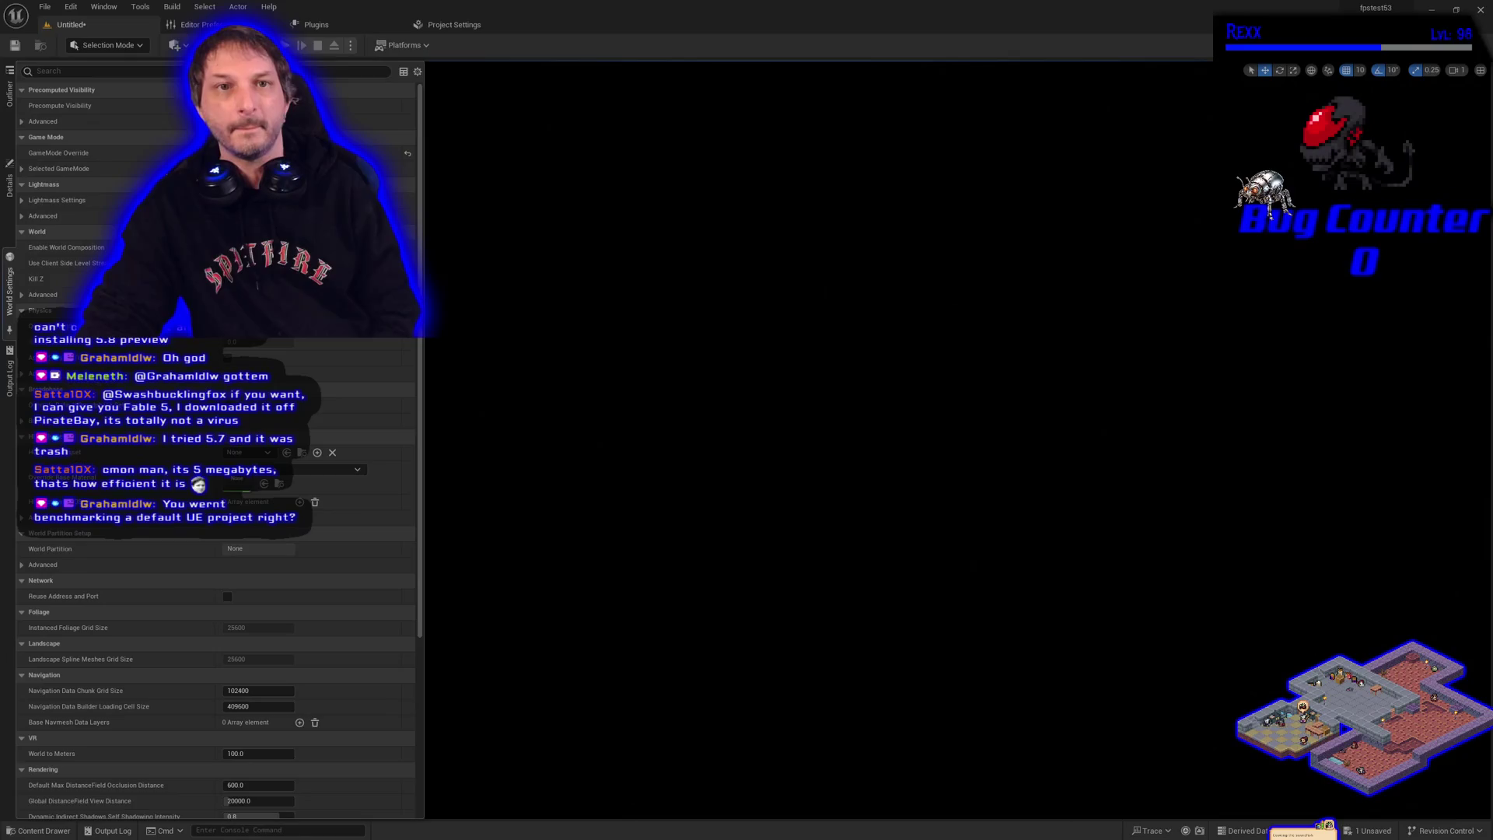
{"action": "key", "text": "alt+p"}
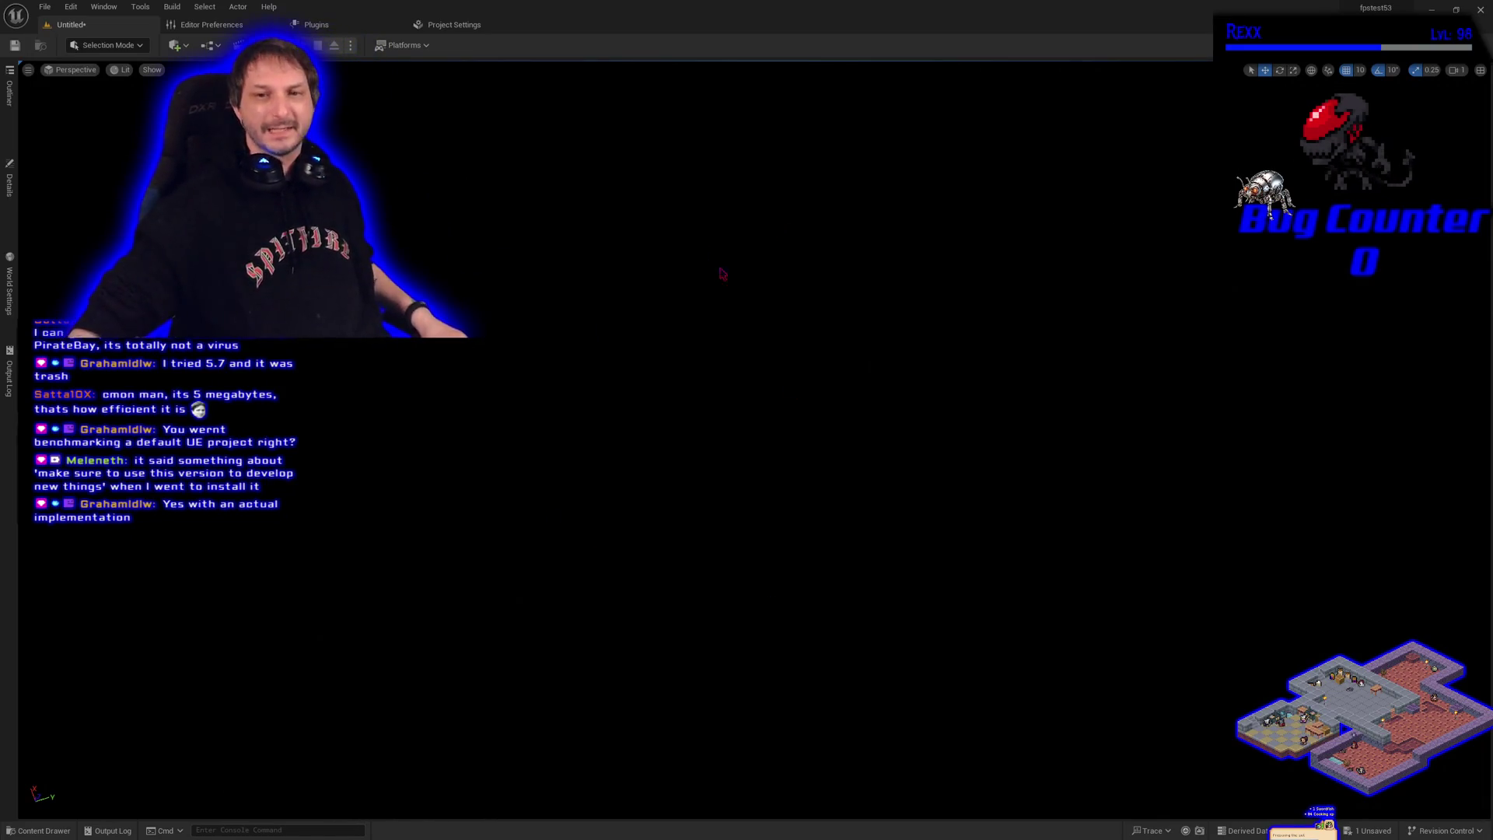
Create a new Open World level, choosing Don't Save to discard the empty level
{"action": "left_click", "coordinate": [44, 7]}
{"action": "left_click", "coordinate": [529, 375]}
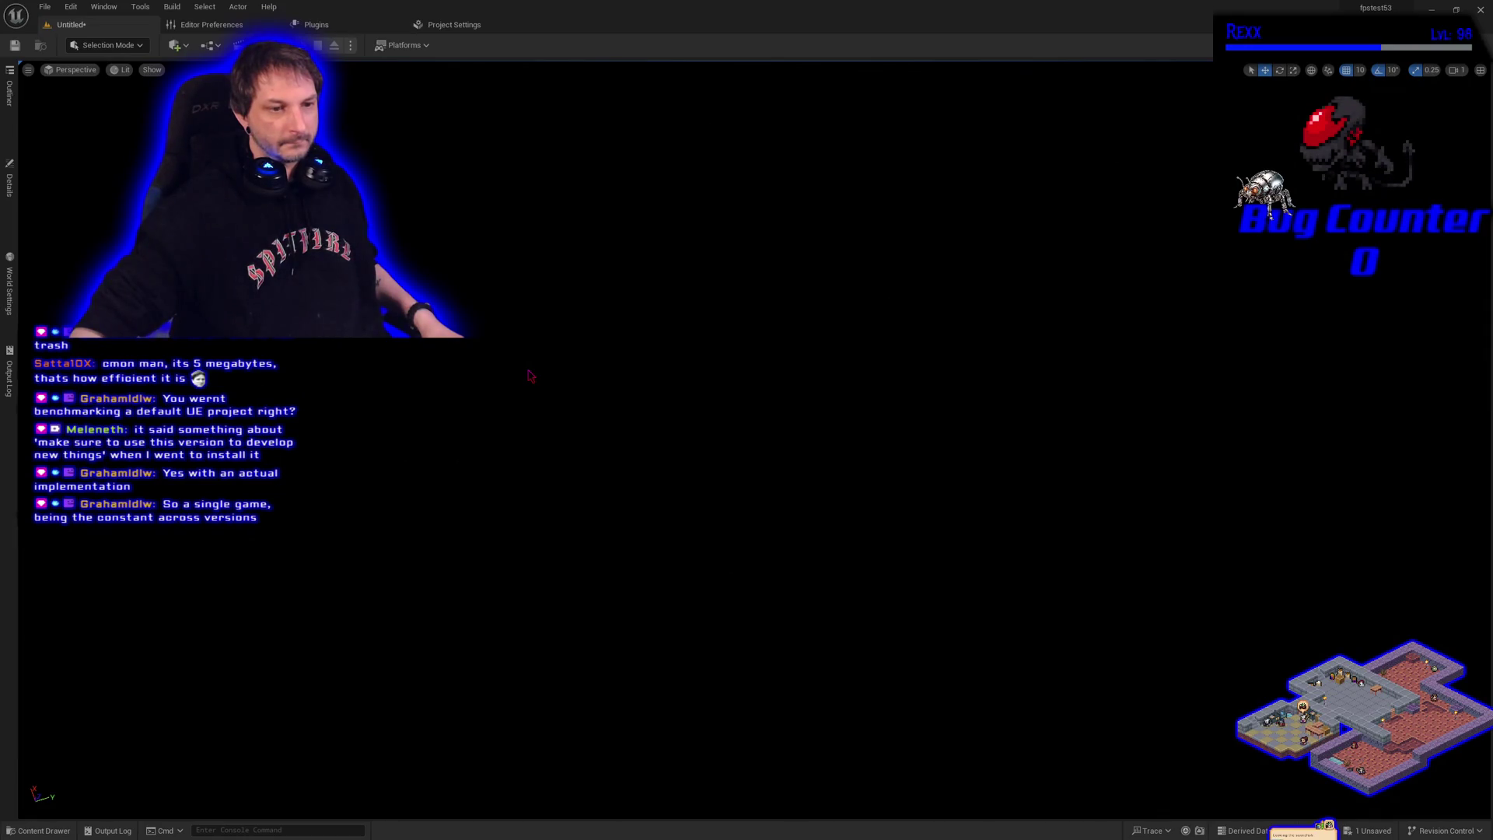
{"action": "left_click", "coordinate": [44, 6]}
{"action": "mouse_move", "coordinate": [71, 6]}
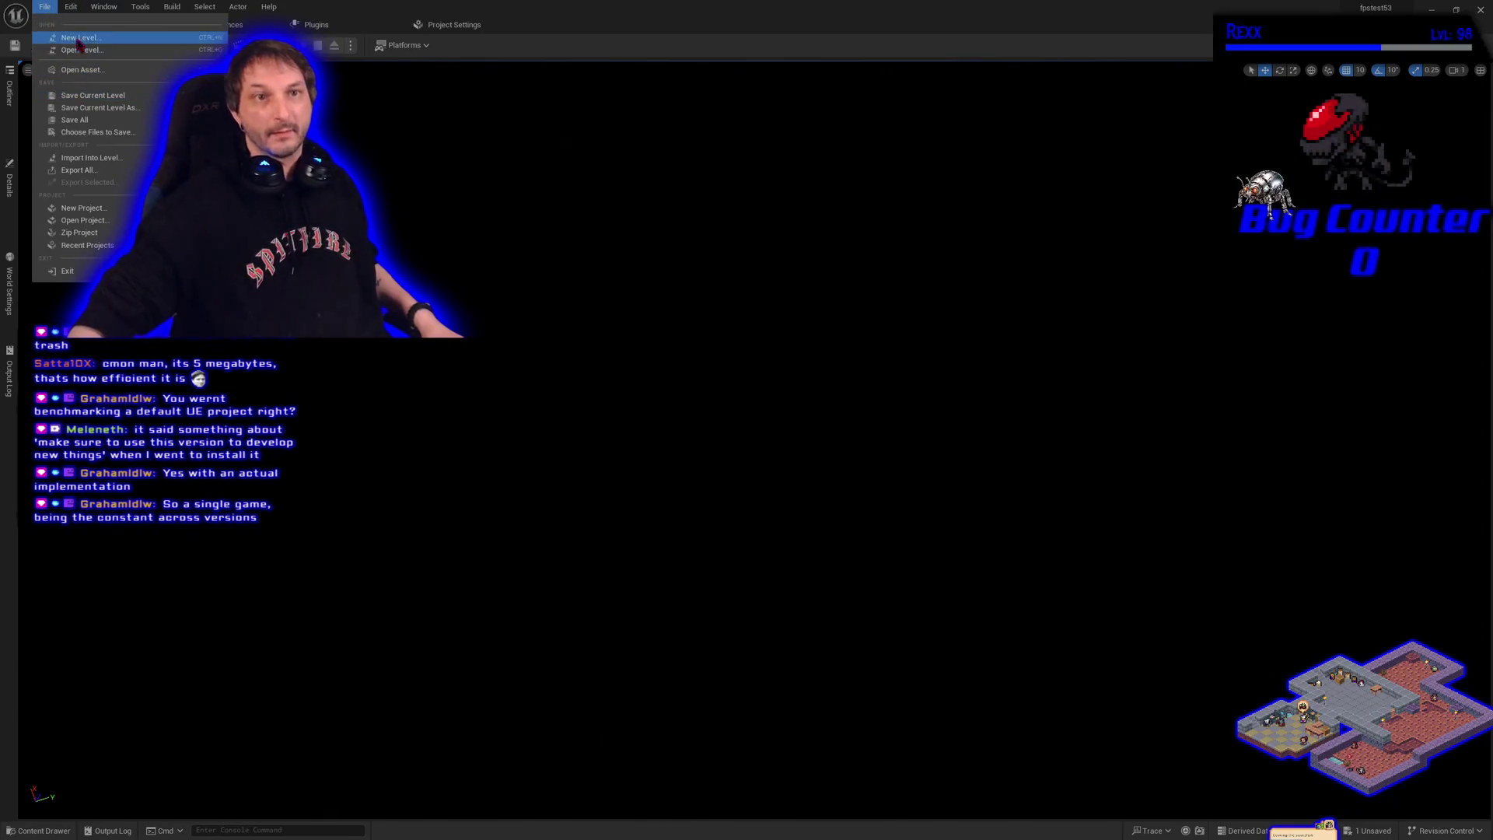
{"action": "left_click", "coordinate": [85, 37]}
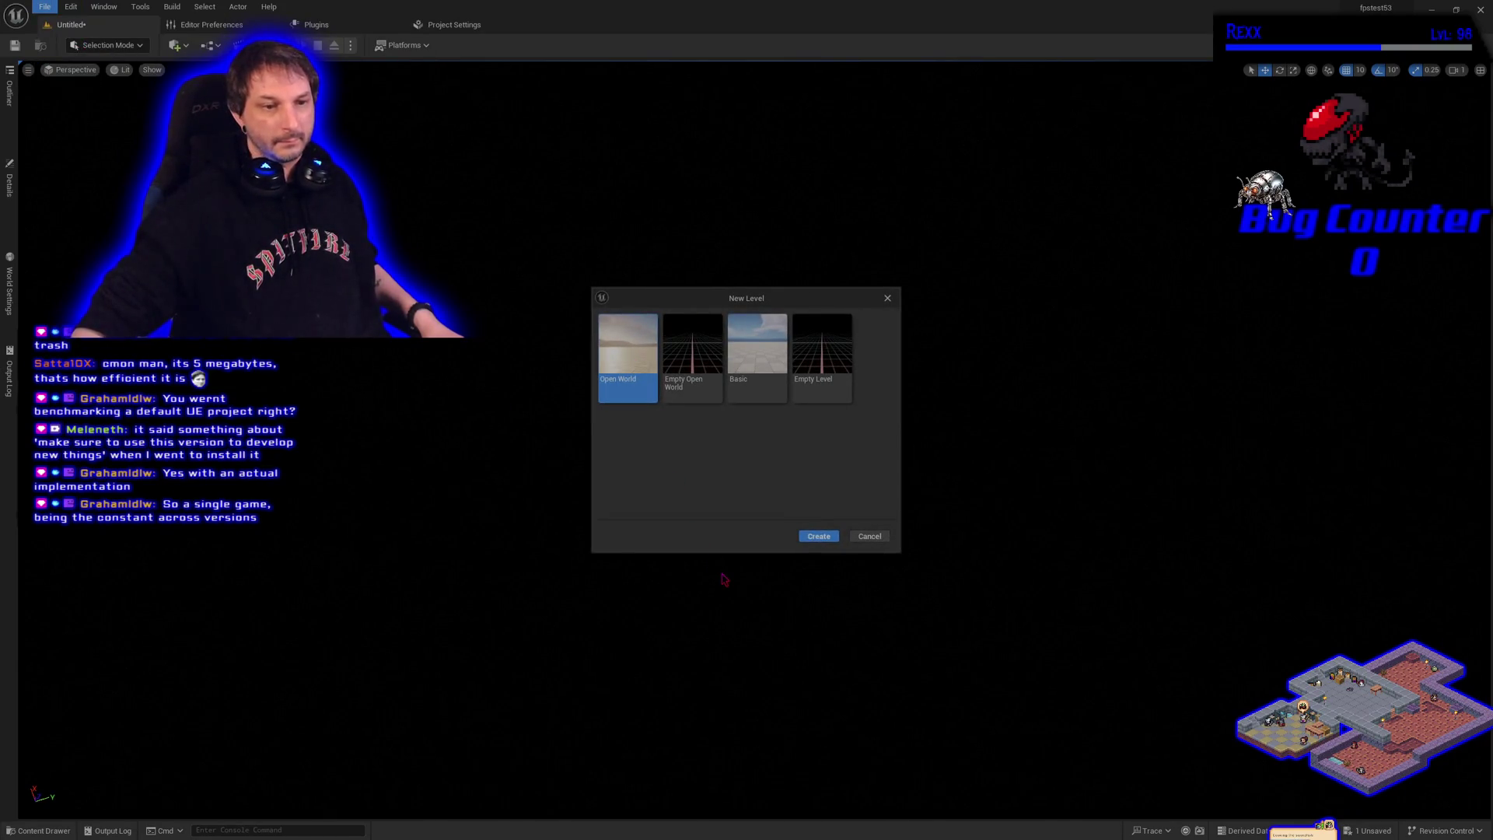
{"action": "left_click", "coordinate": [832, 537]}
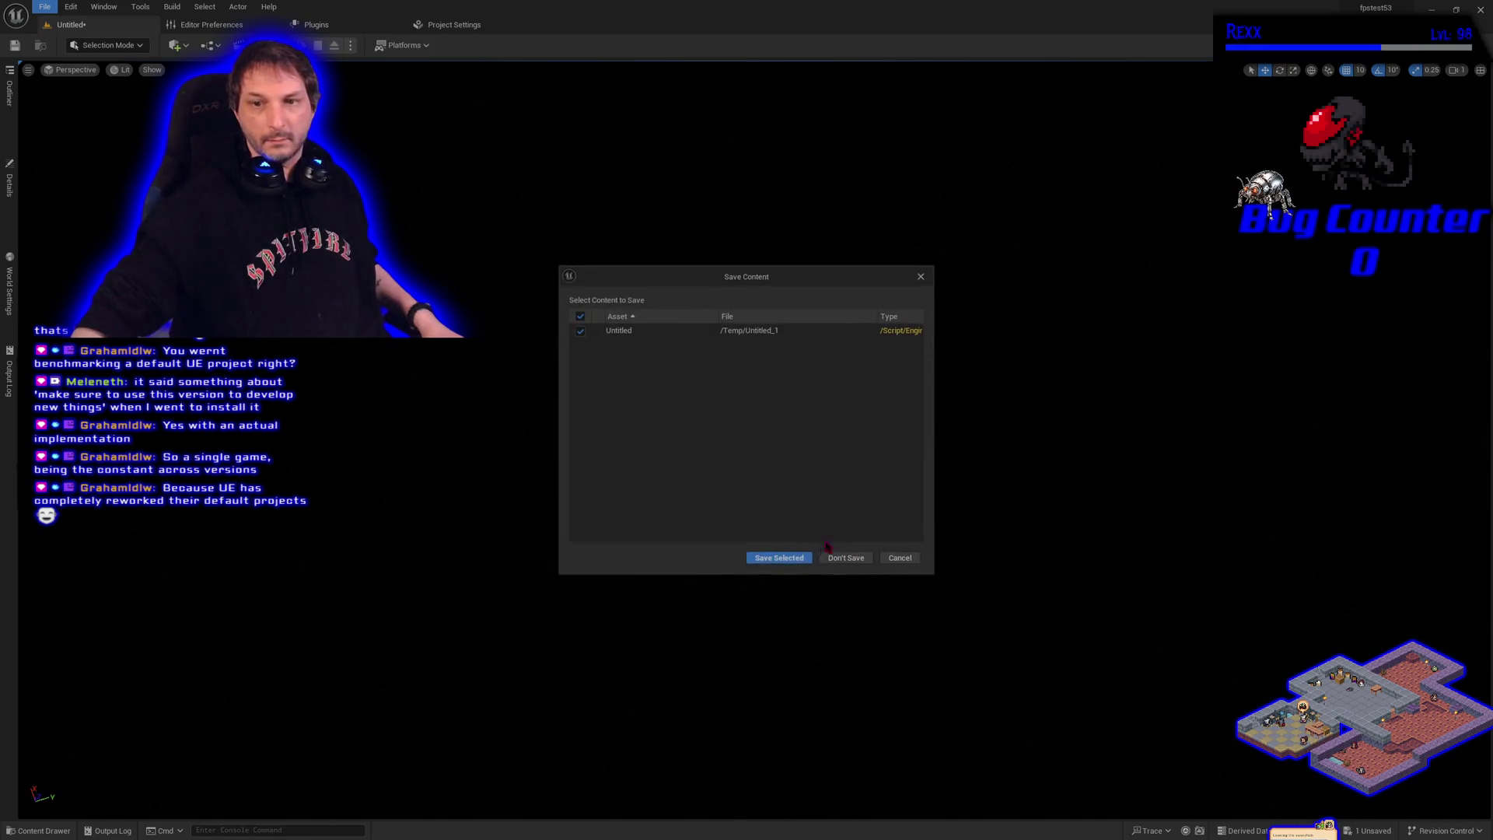
{"action": "left_click", "coordinate": [842, 559]}
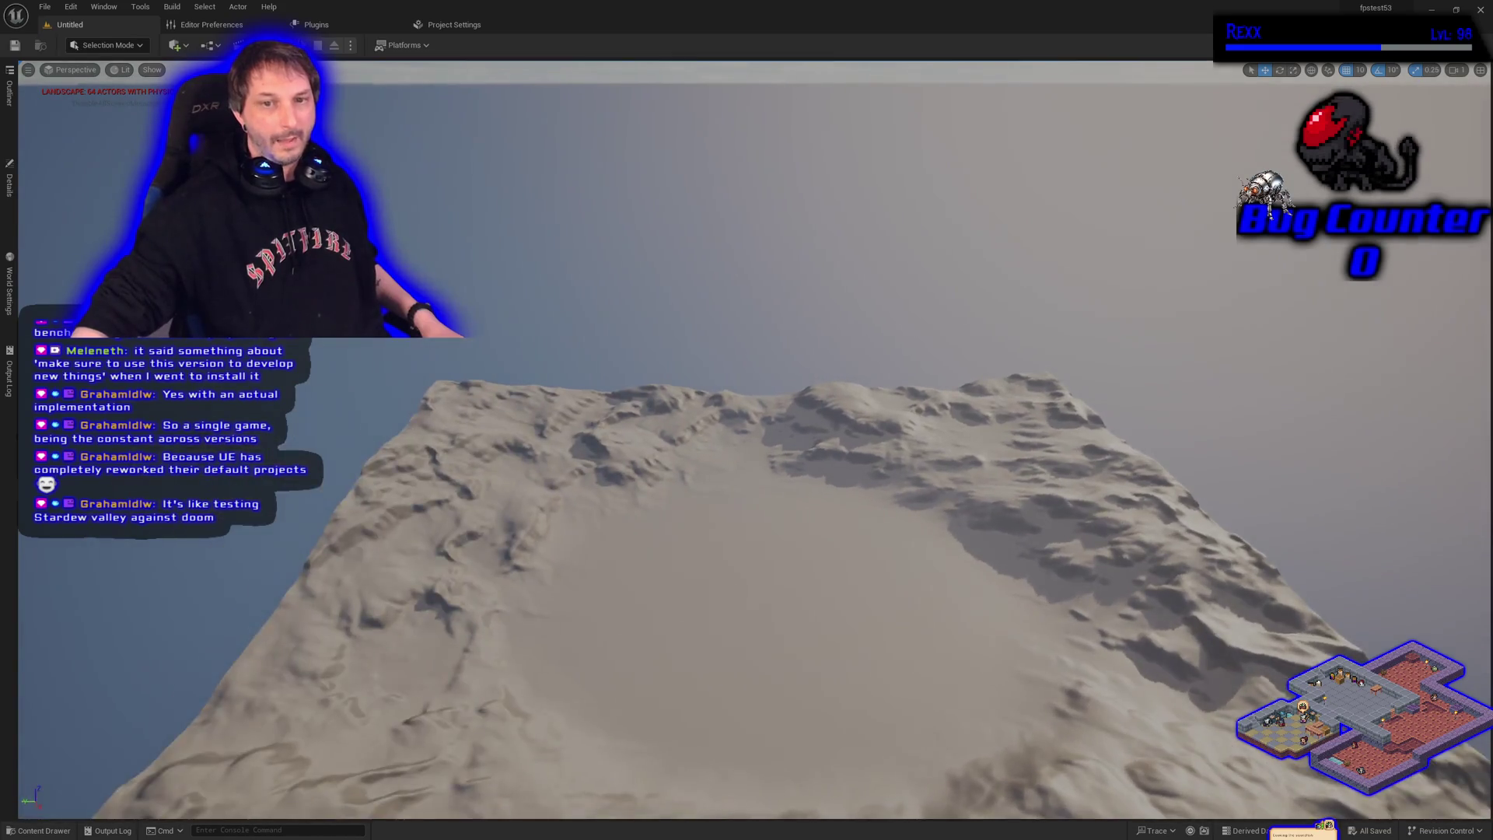
{"action": "scroll", "coordinate": [411, 503], "scroll_direction": "down", "scroll_amount": 2}
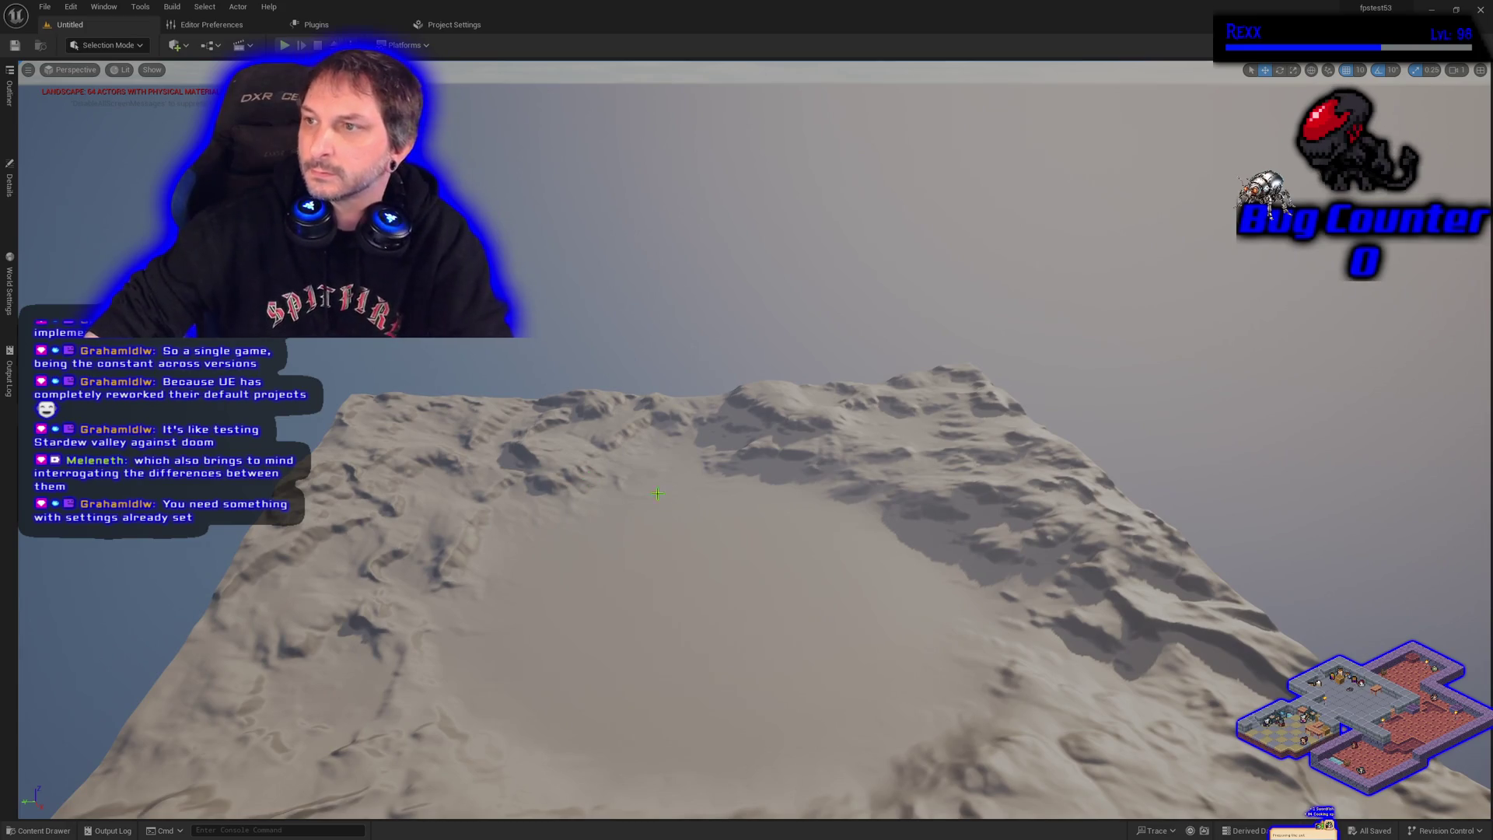
{"action": "left_click", "coordinate": [326, 27]}
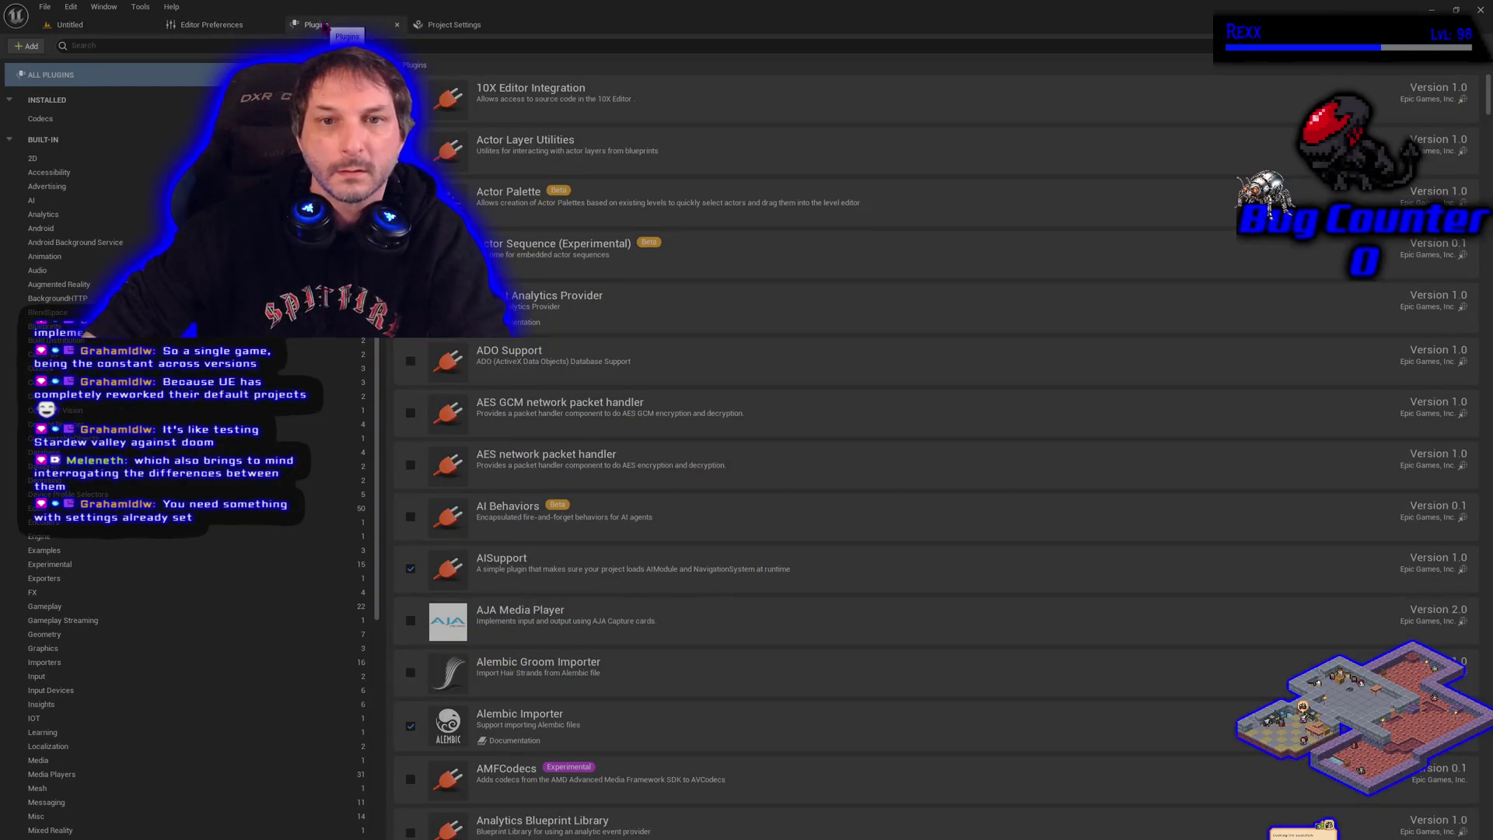
{"action": "left_click", "coordinate": [95, 25]}
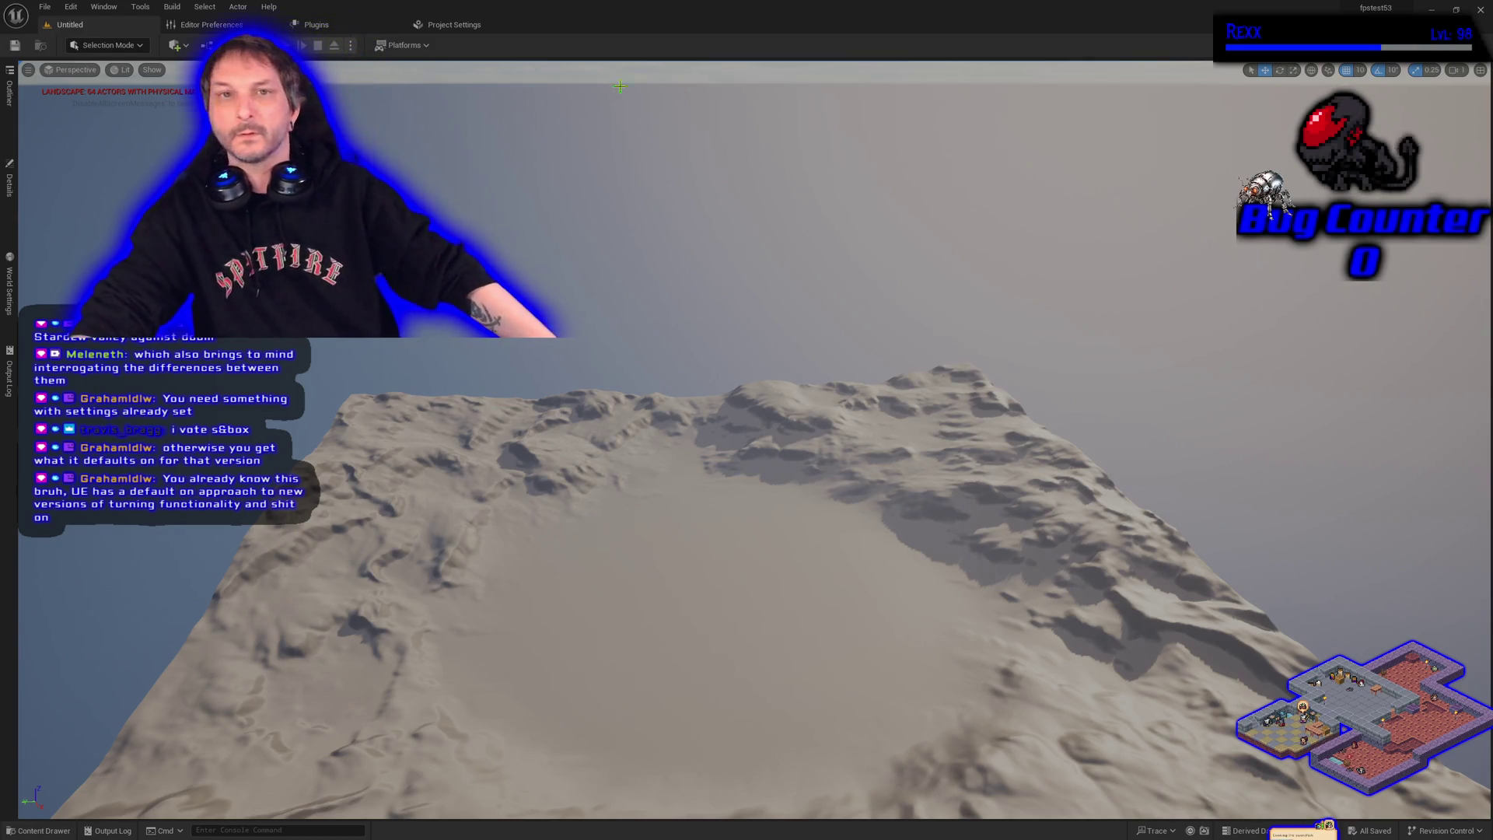
Leave the Plugins and Editor Preferences pages for the Untitled level and fly toward the crater
{"action": "left_click", "coordinate": [456, 28]}
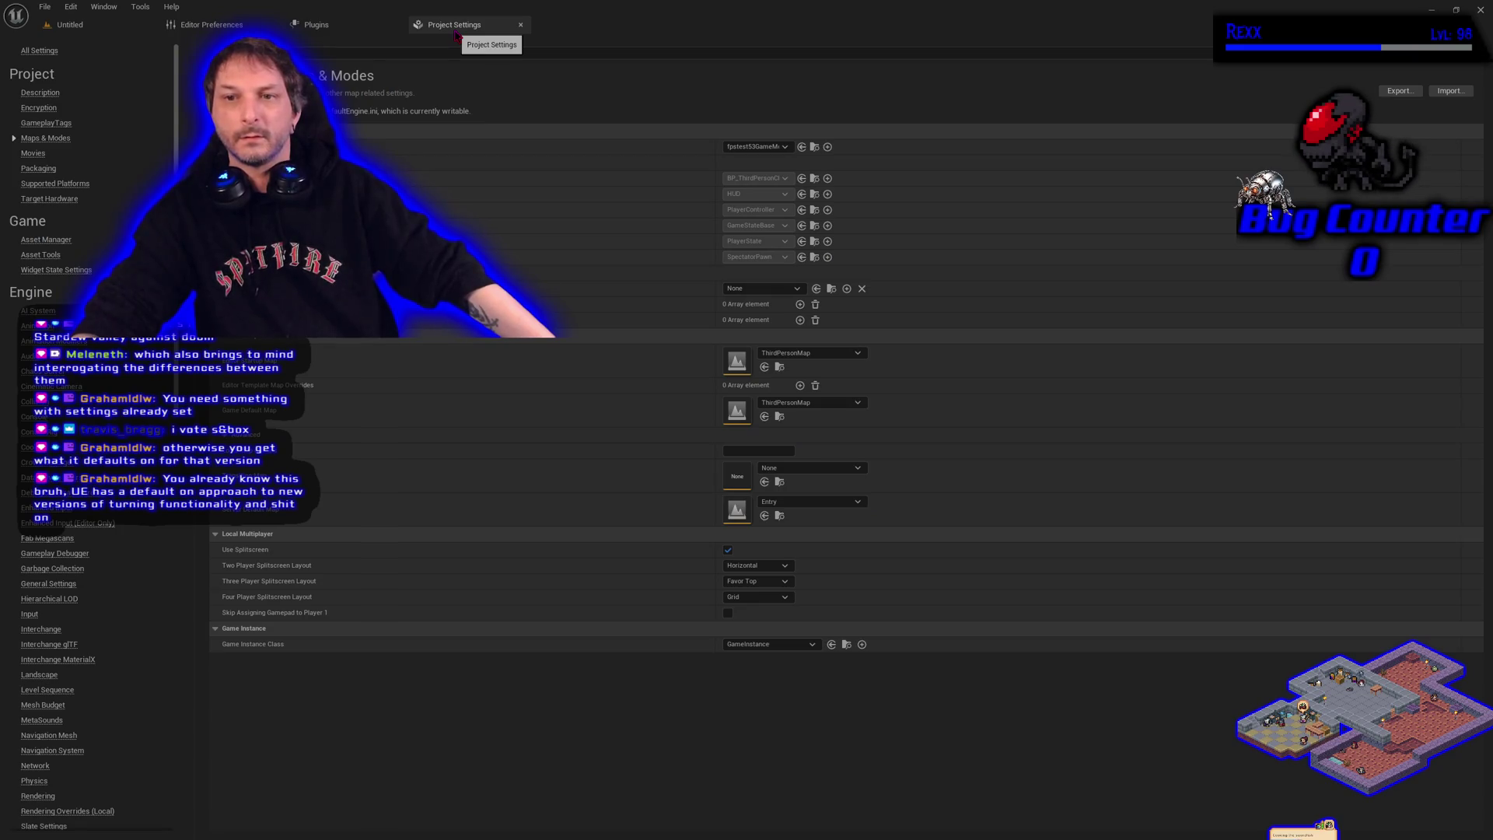
{"action": "left_click", "coordinate": [348, 27]}
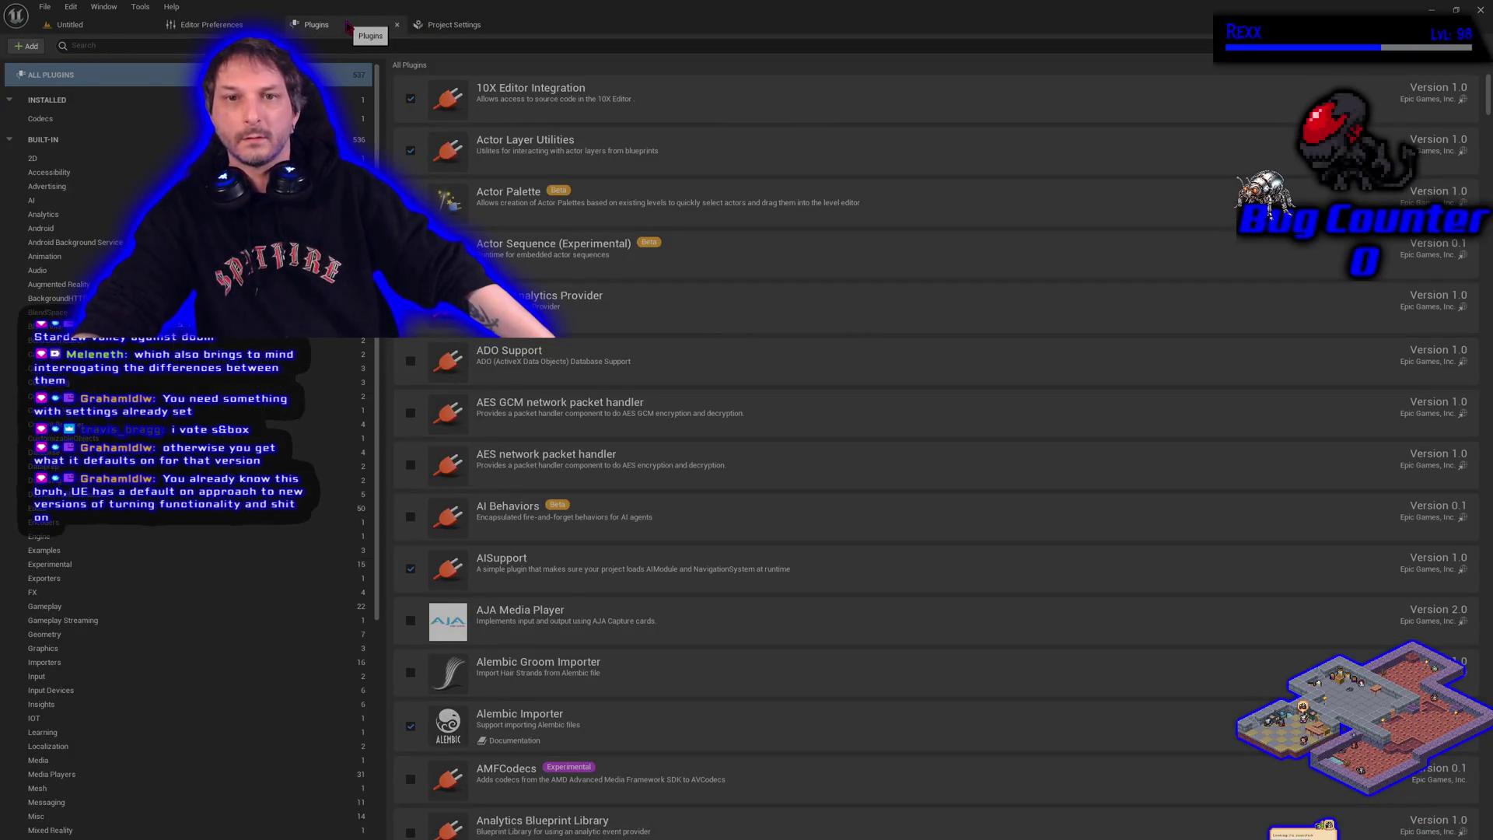
{"action": "left_click", "coordinate": [196, 26]}
{"action": "left_click", "coordinate": [70, 24]}
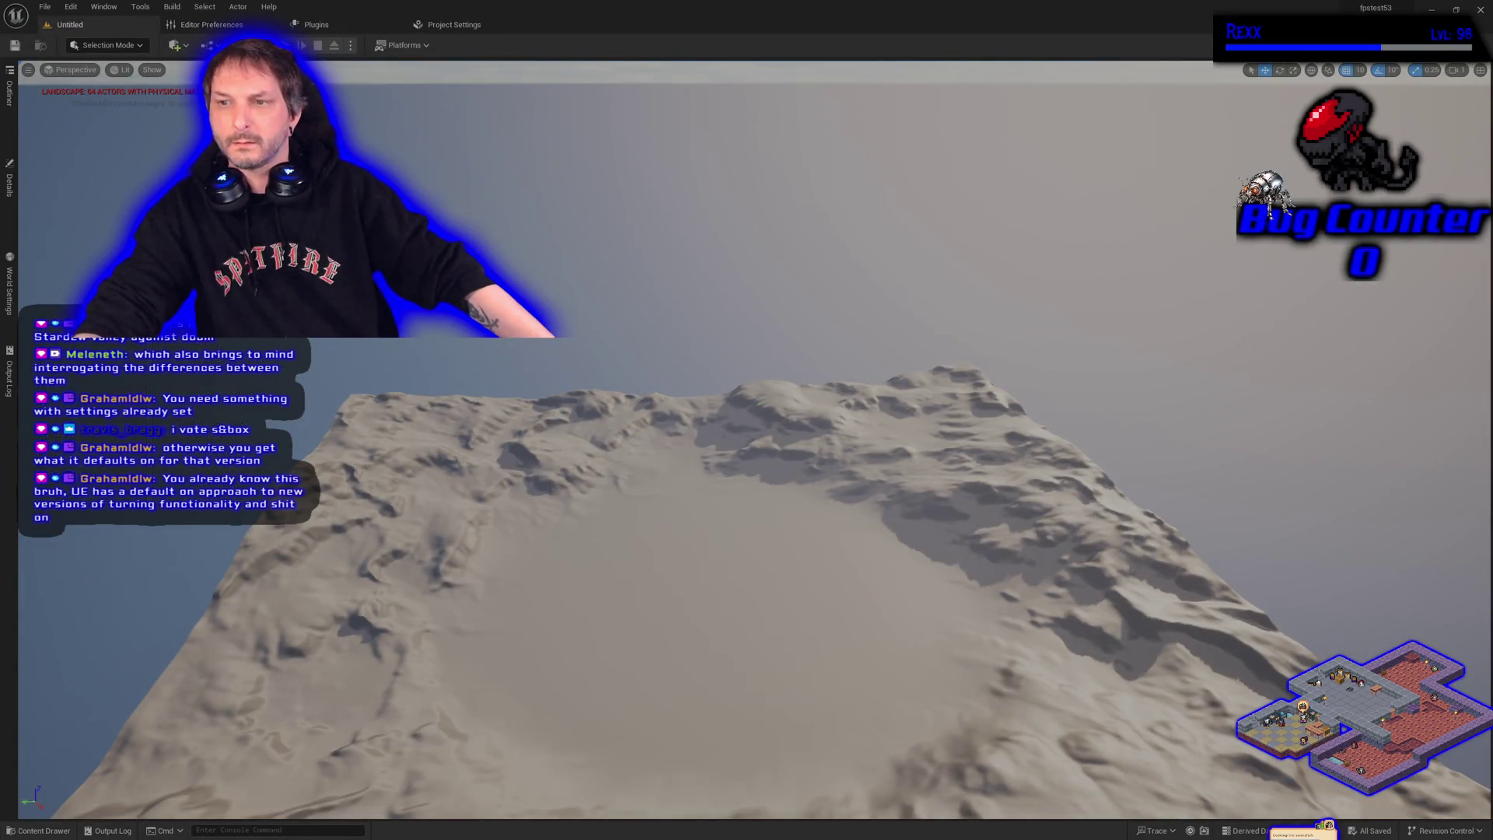
{"action": "key", "text": "w"}
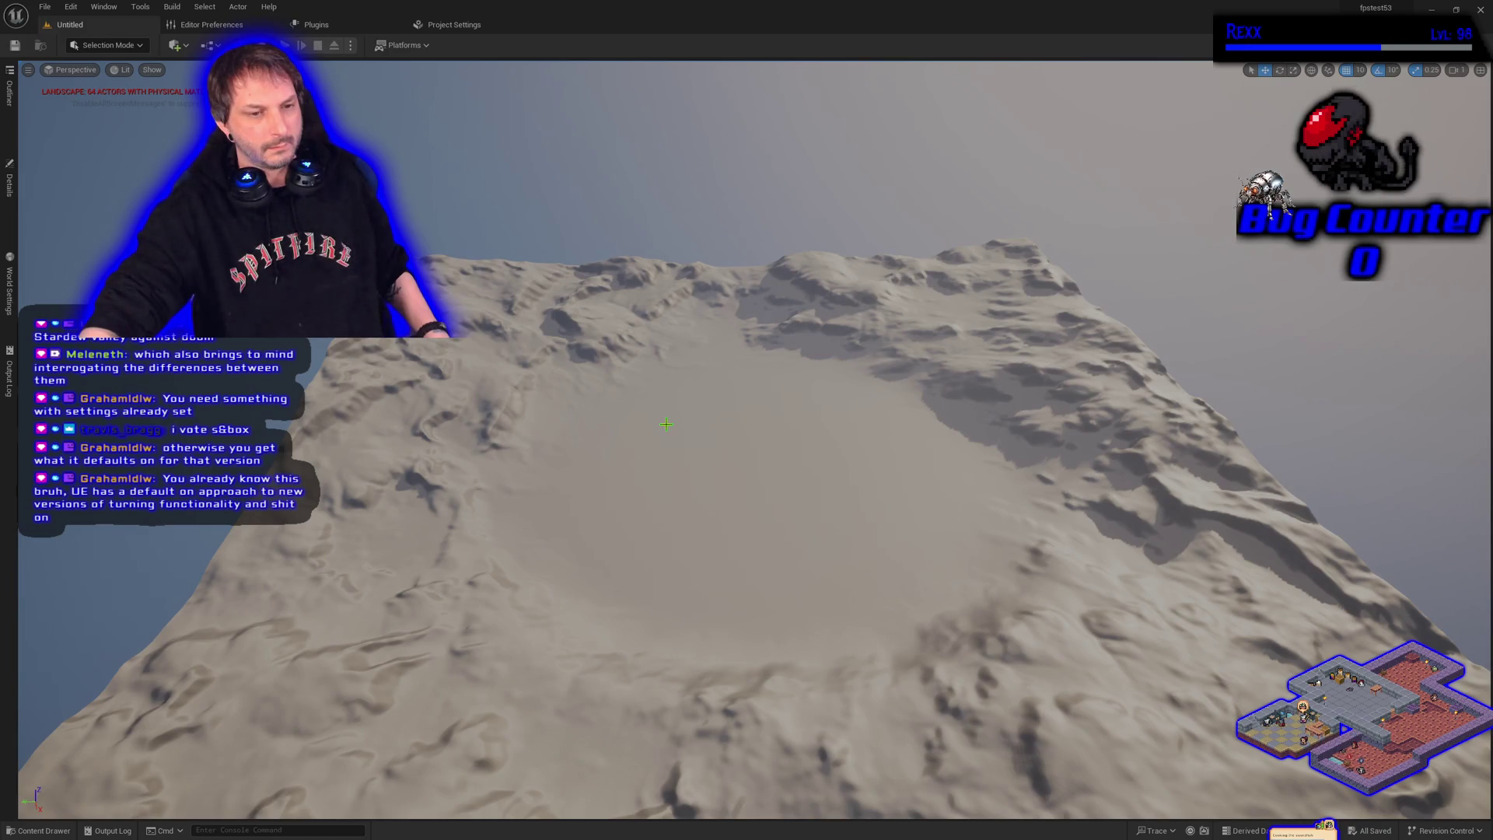
Orbit around the landscape crater, then switch over to the Epic Games Launcher Library
{"action": "left_click_drag", "start_coordinate": [666, 424], "coordinate": [667, 424]}
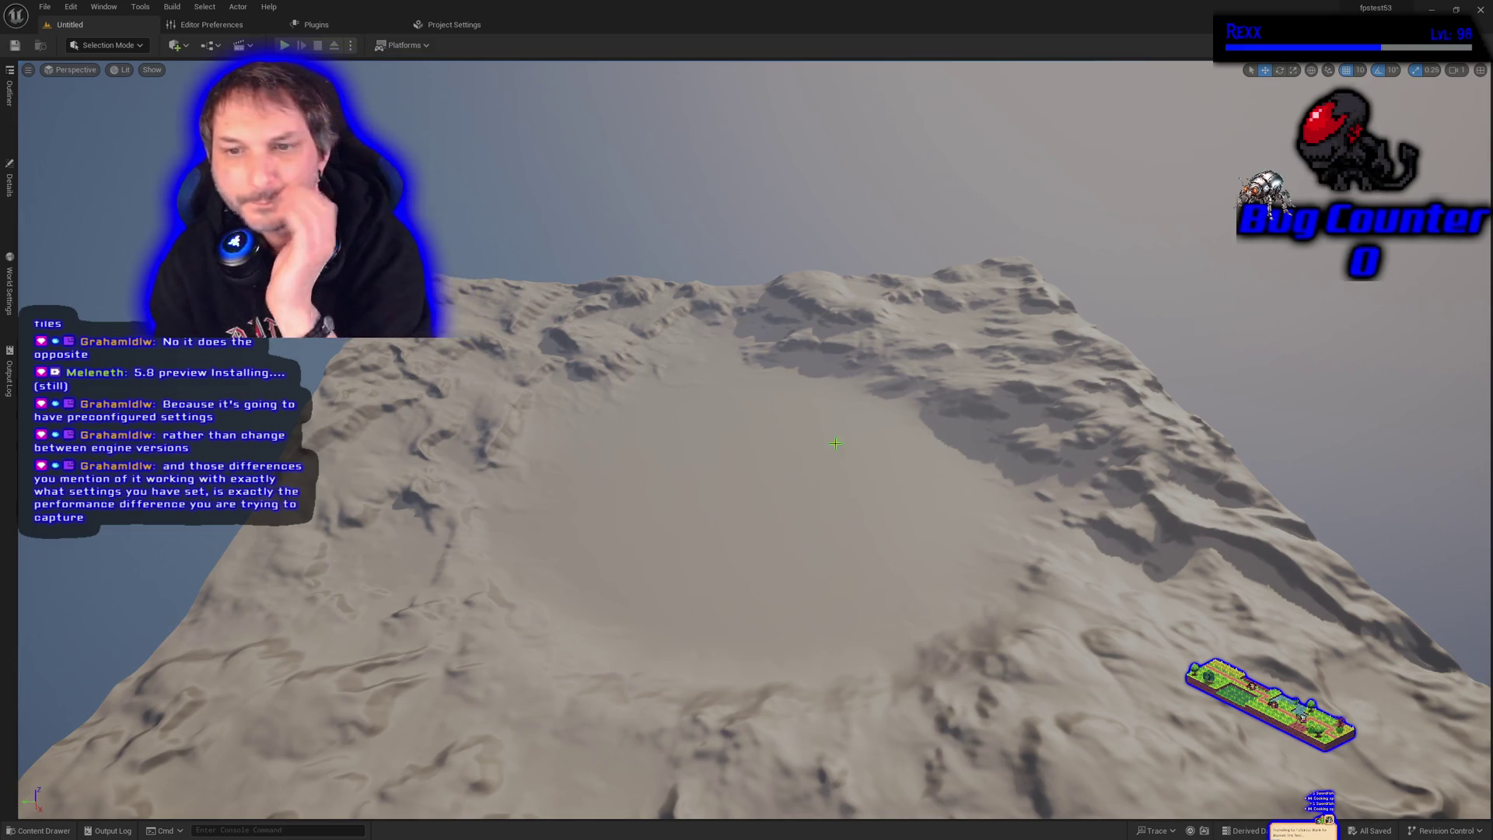
{"action": "scroll", "coordinate": [833, 441], "scroll_direction": "up", "scroll_amount": 5}
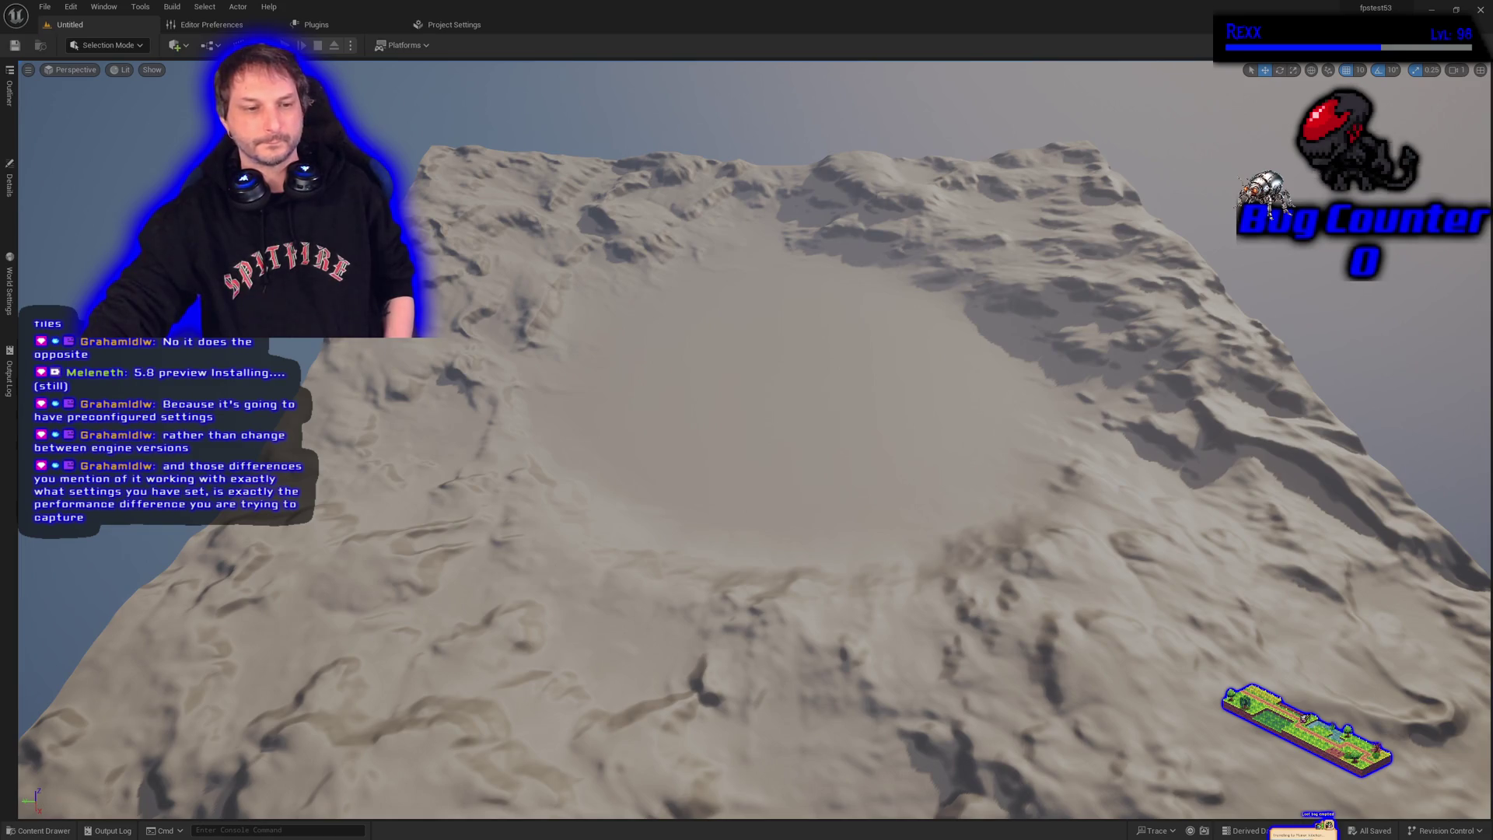
{"action": "key", "text": "alt+Tab"}
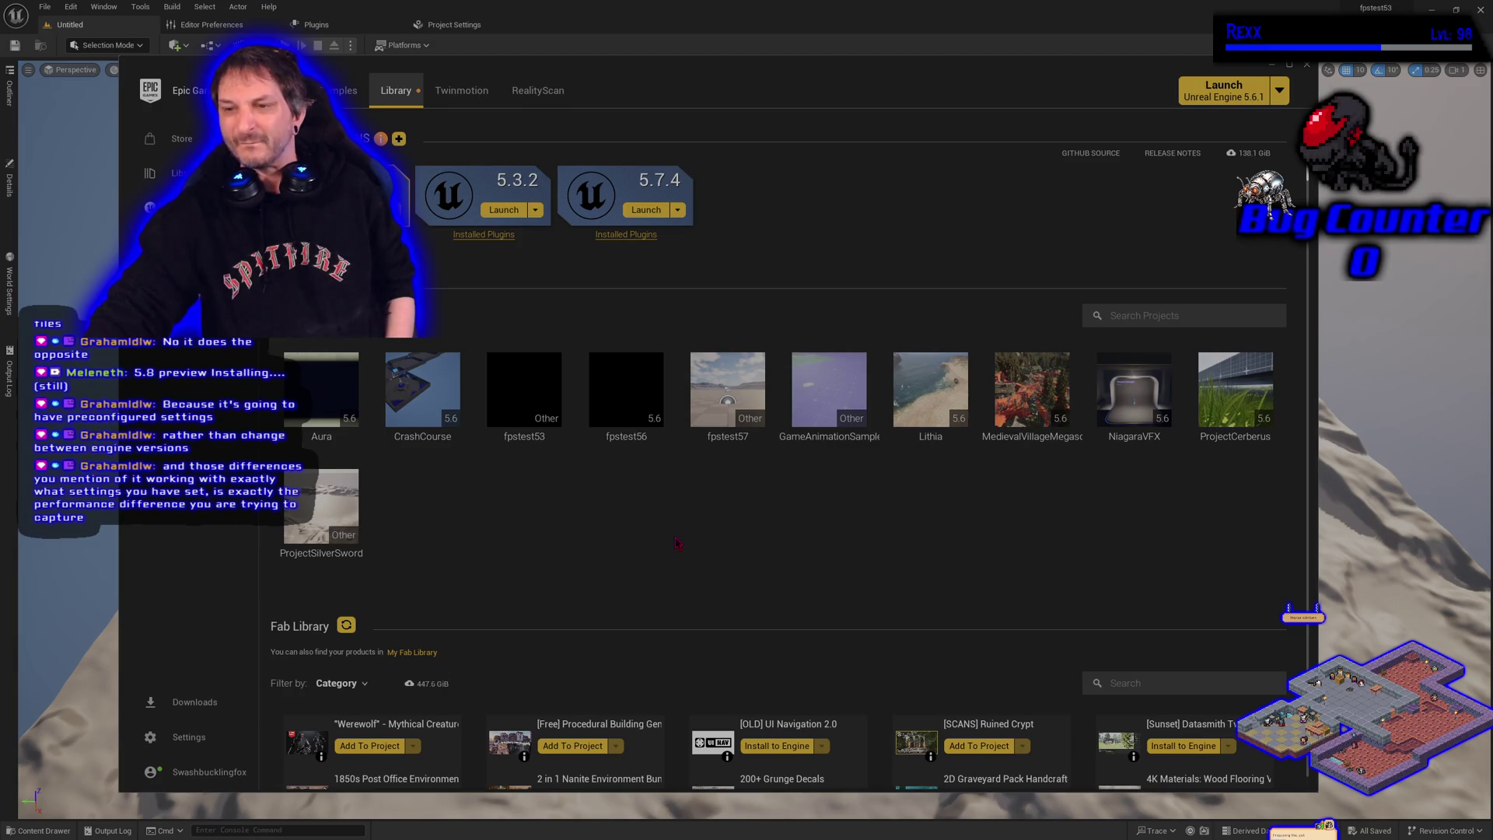
{"action": "scroll", "coordinate": [677, 543], "scroll_direction": "down", "scroll_amount": 3}
{"action": "scroll", "coordinate": [676, 543], "scroll_direction": "up", "scroll_amount": 2}
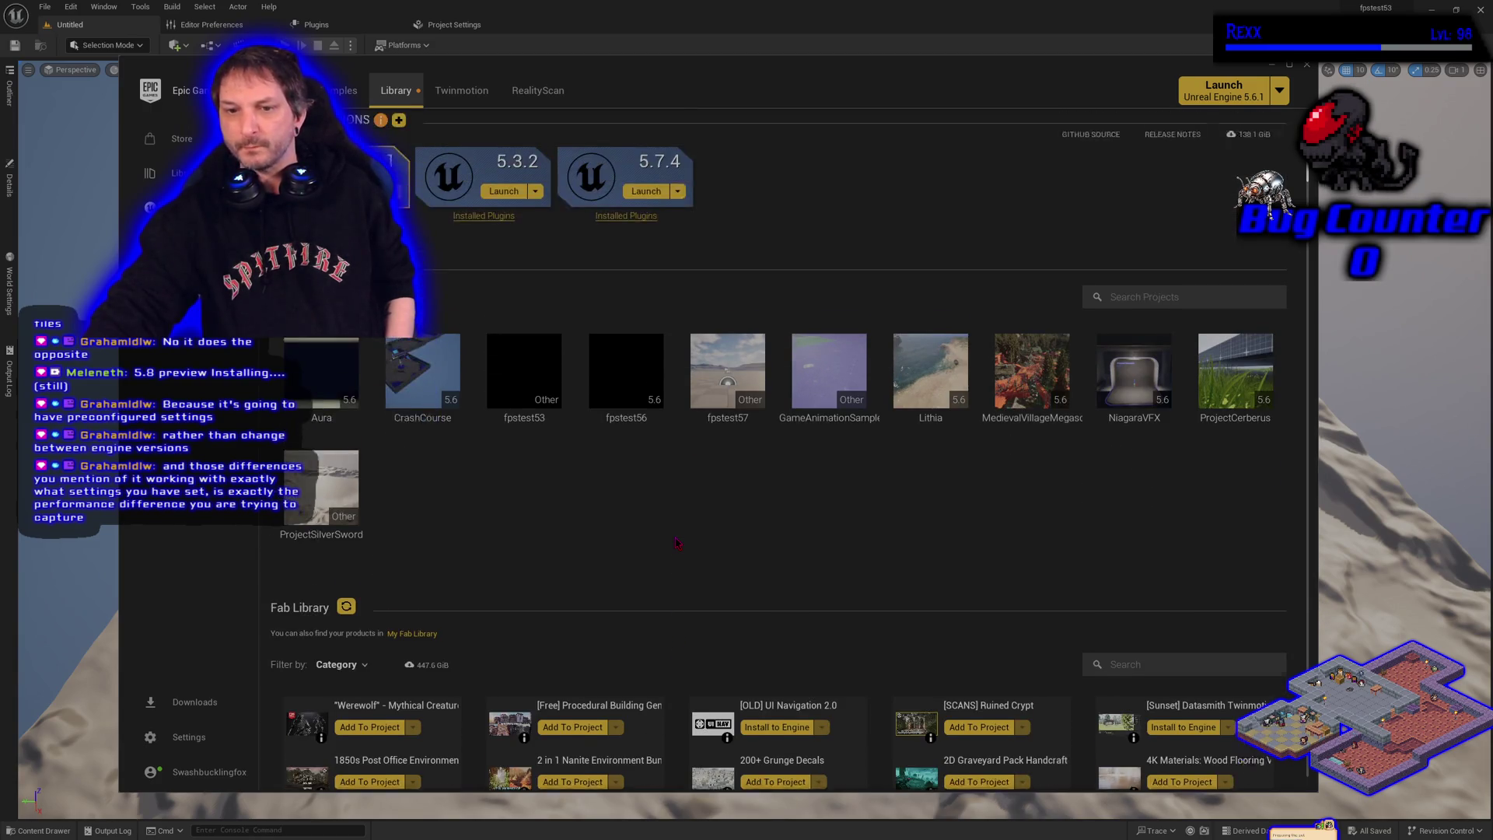
{"action": "scroll", "coordinate": [676, 543], "scroll_direction": "down", "scroll_amount": 3}
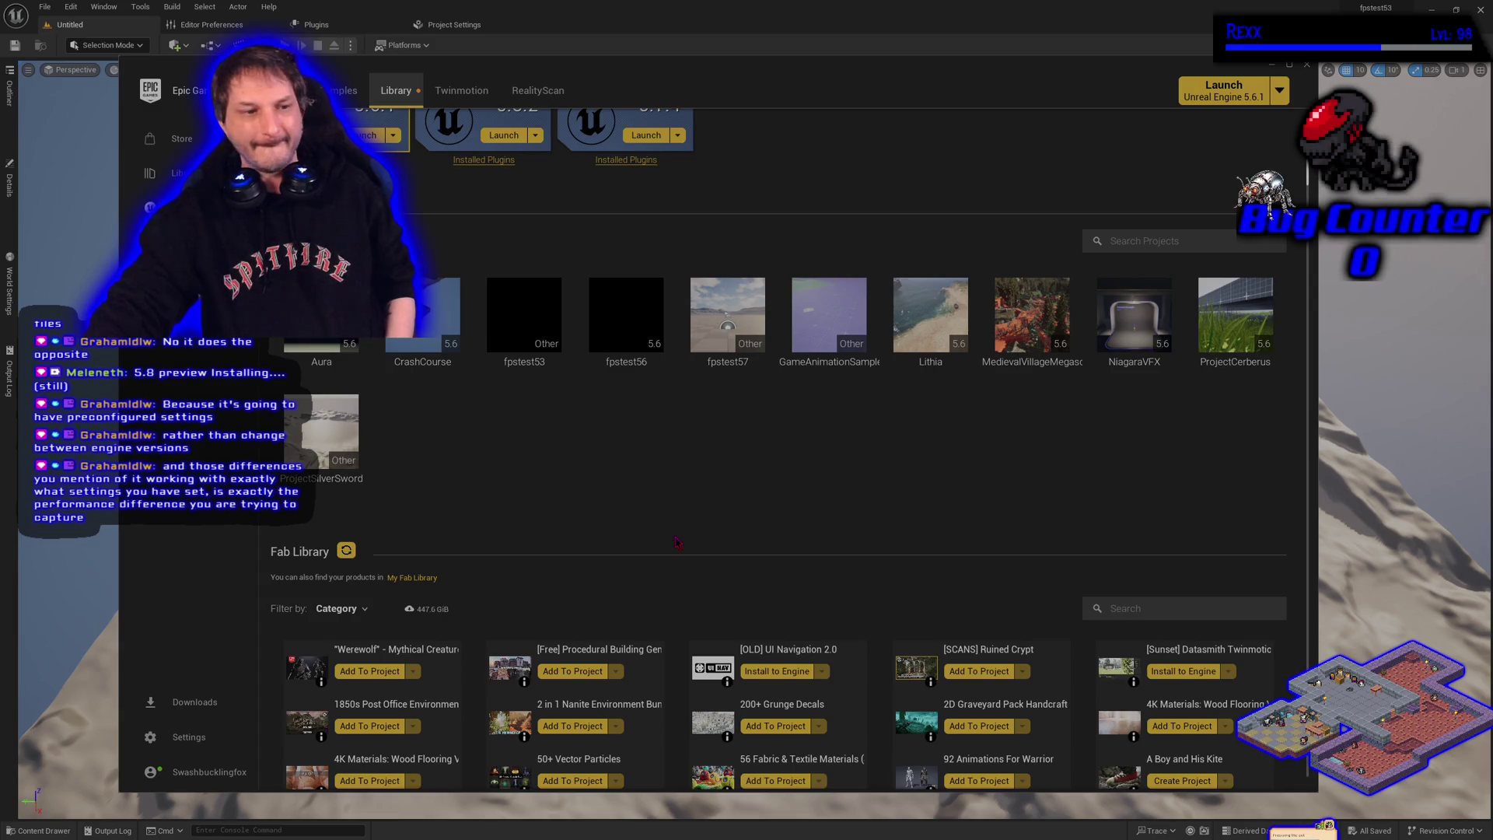
{"action": "scroll", "coordinate": [676, 543], "scroll_direction": "up", "scroll_amount": 2}
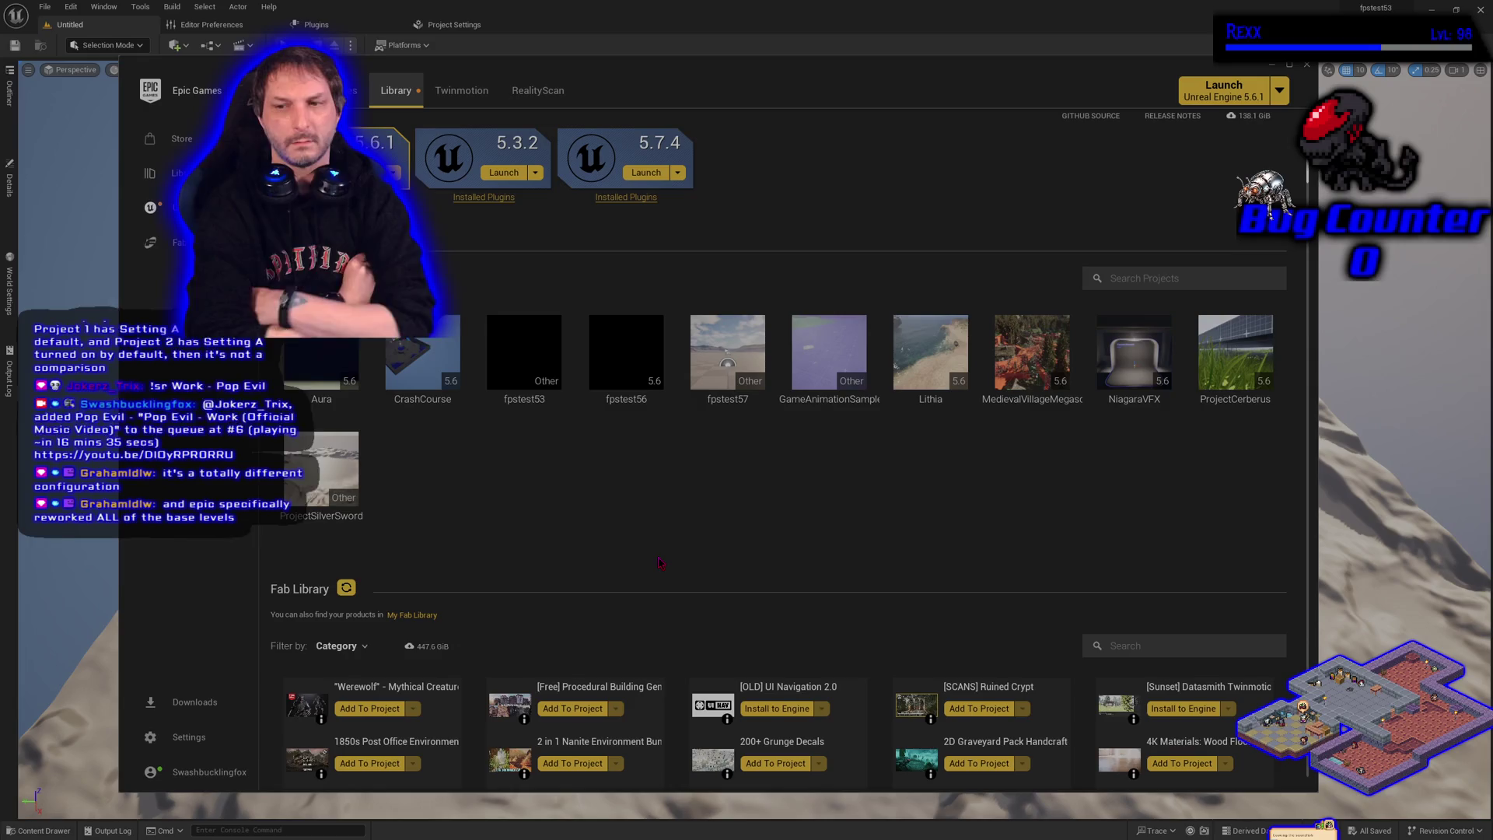
Search the Fab Library for 'ultra dynamic sky' and check the asset's compatible engine versions
{"action": "left_click", "coordinate": [1201, 646]}
{"action": "type", "text": "uds"}
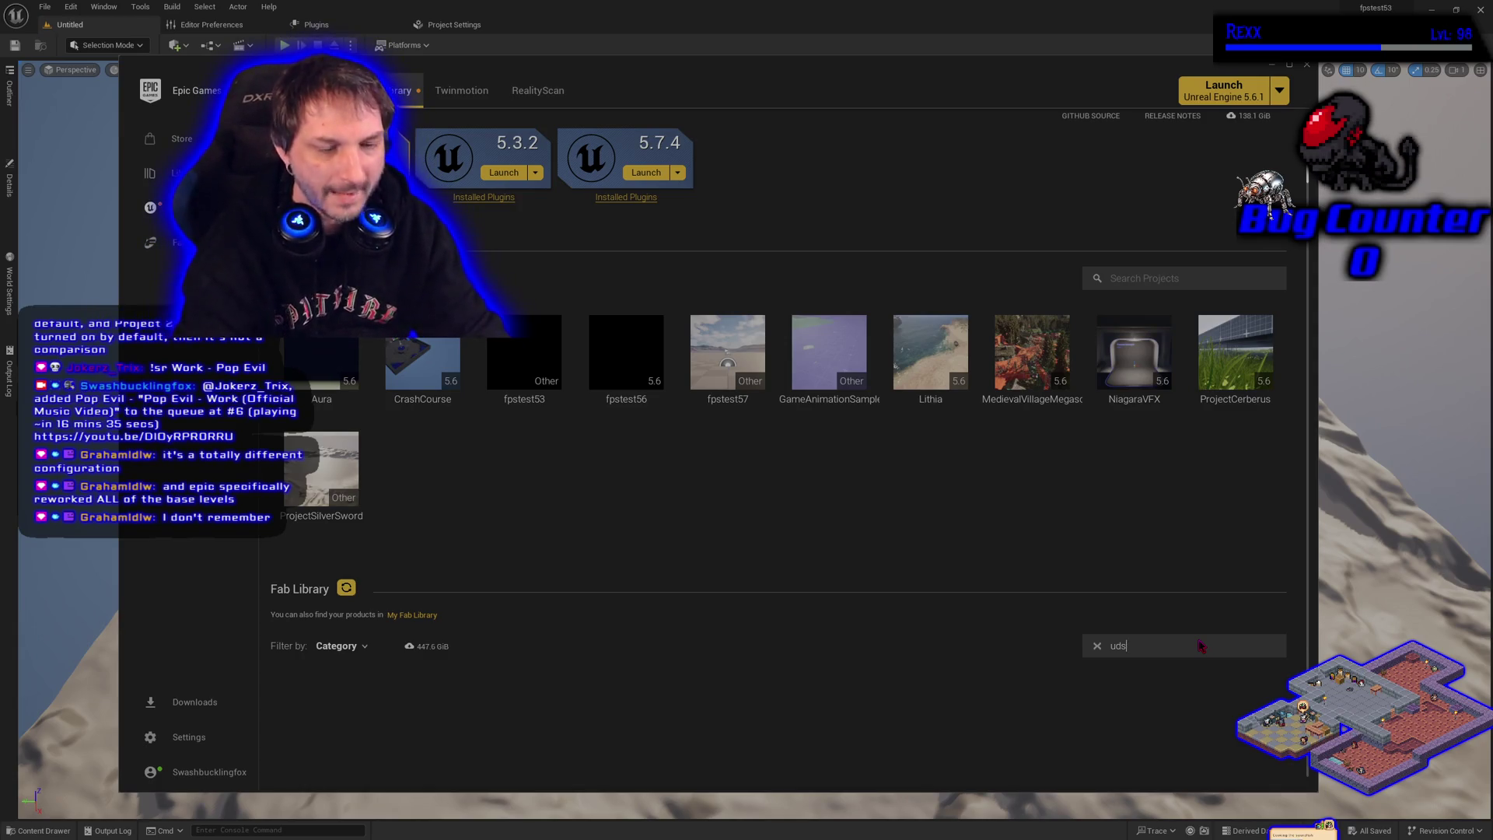
{"action": "key", "text": "BackSpace"}
{"action": "key", "text": "BackSpace"}
{"action": "key", "text": "BackSpace"}
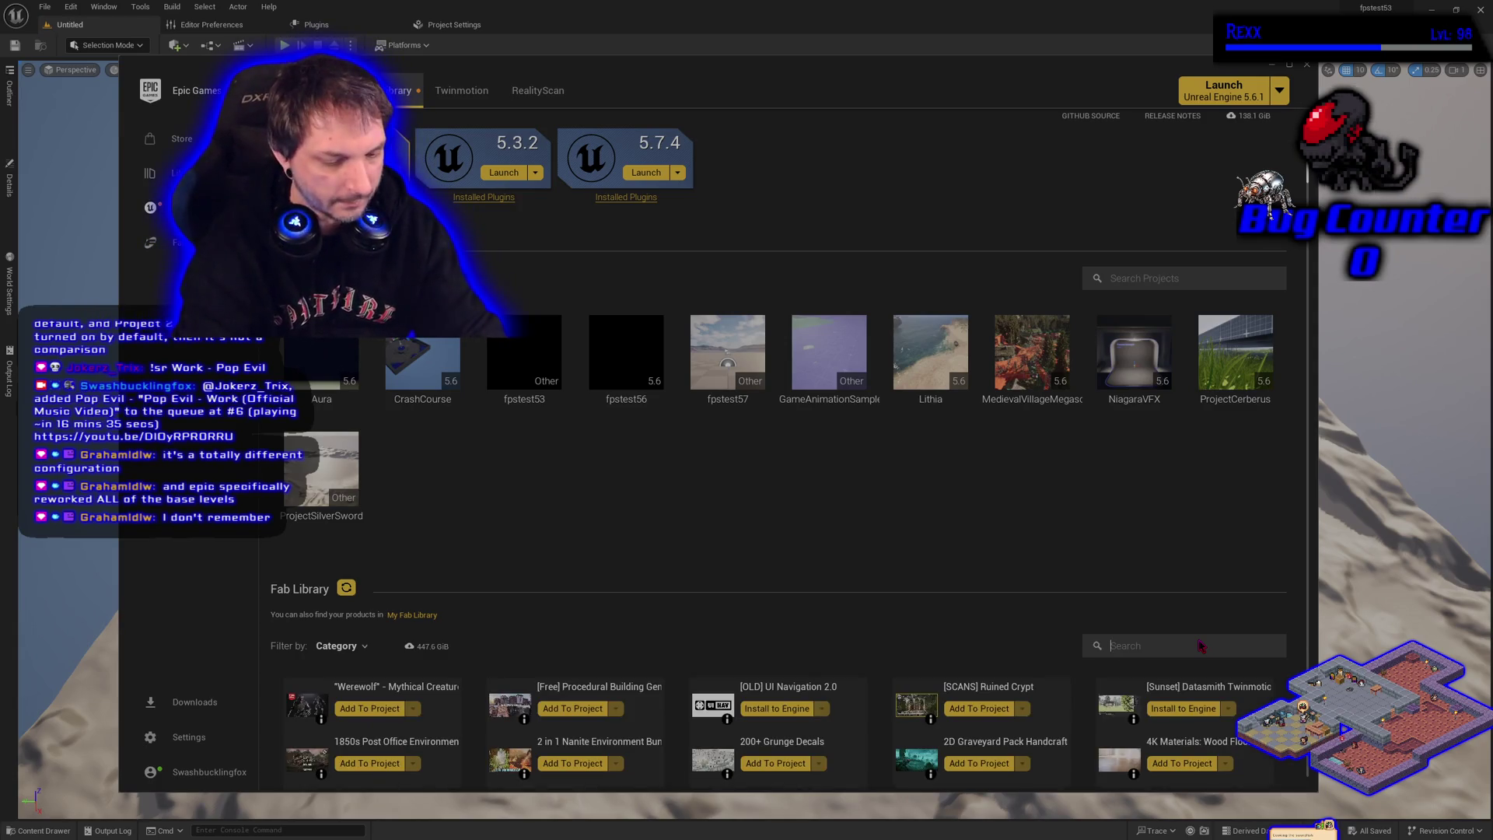
{"action": "type", "text": "ult"}
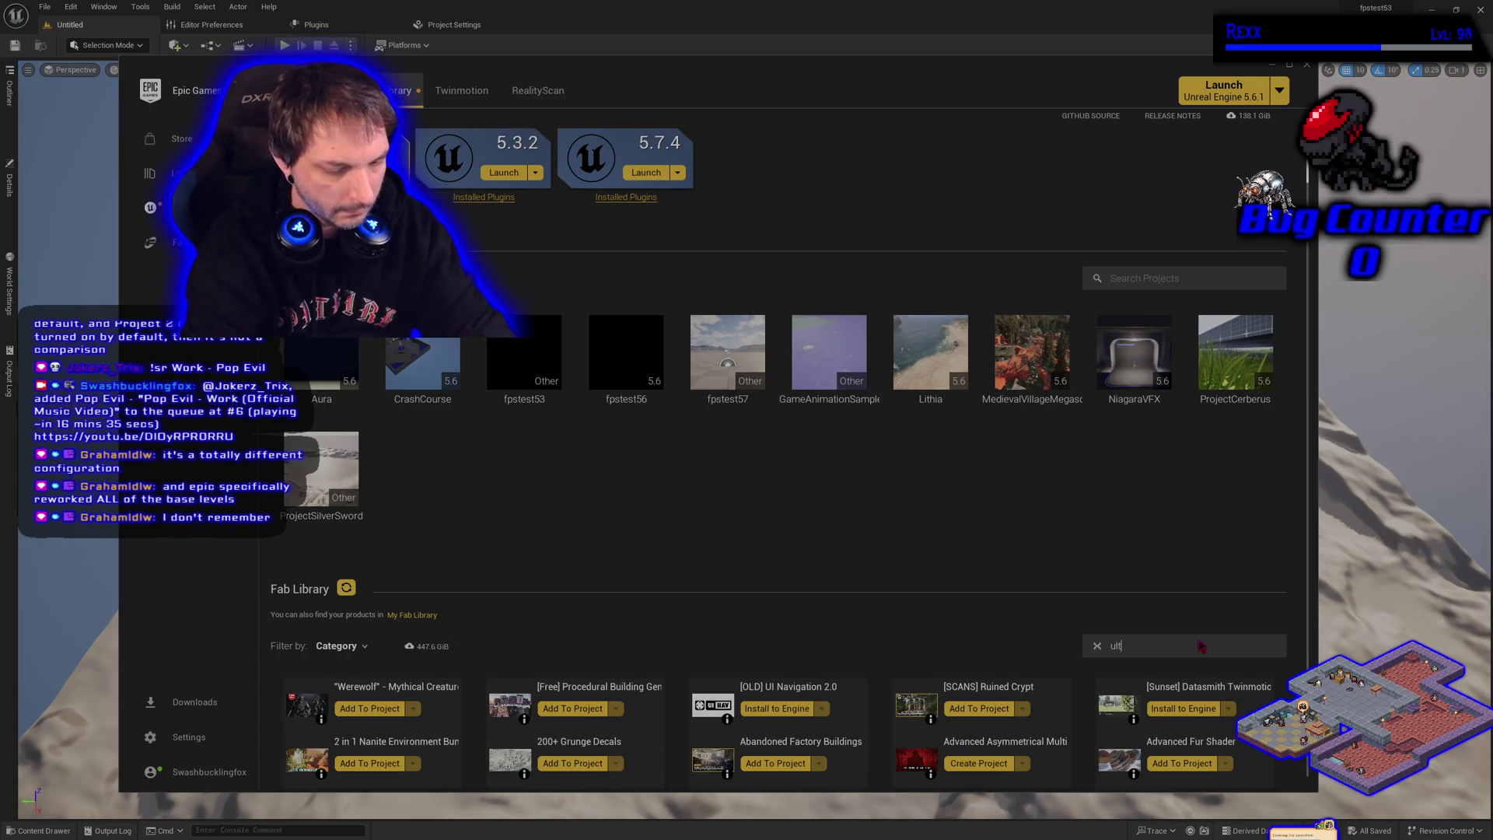
{"action": "type", "text": "ra dynamic sky"}
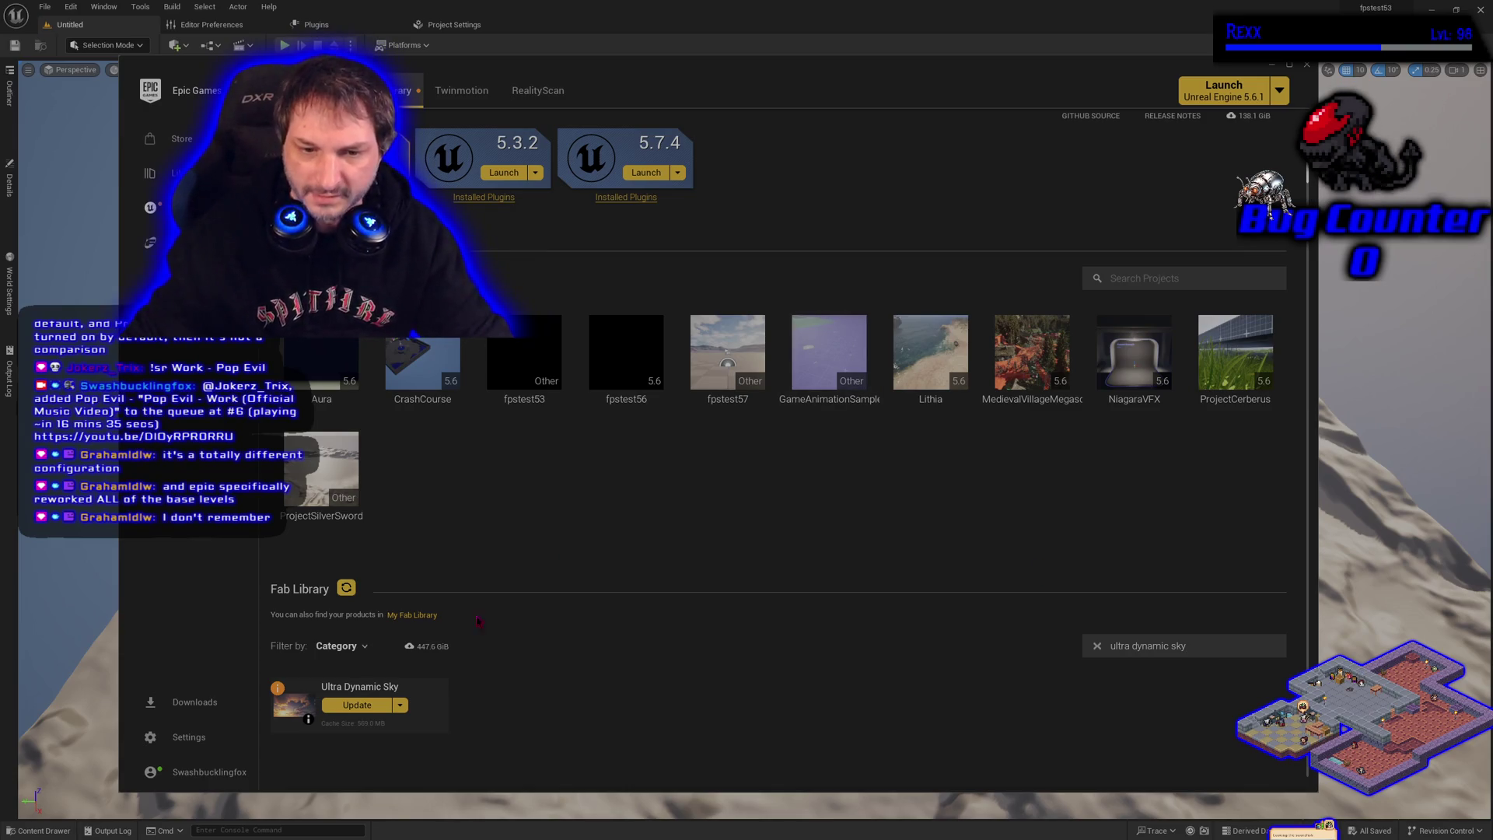
{"action": "mouse_move", "coordinate": [309, 726]}
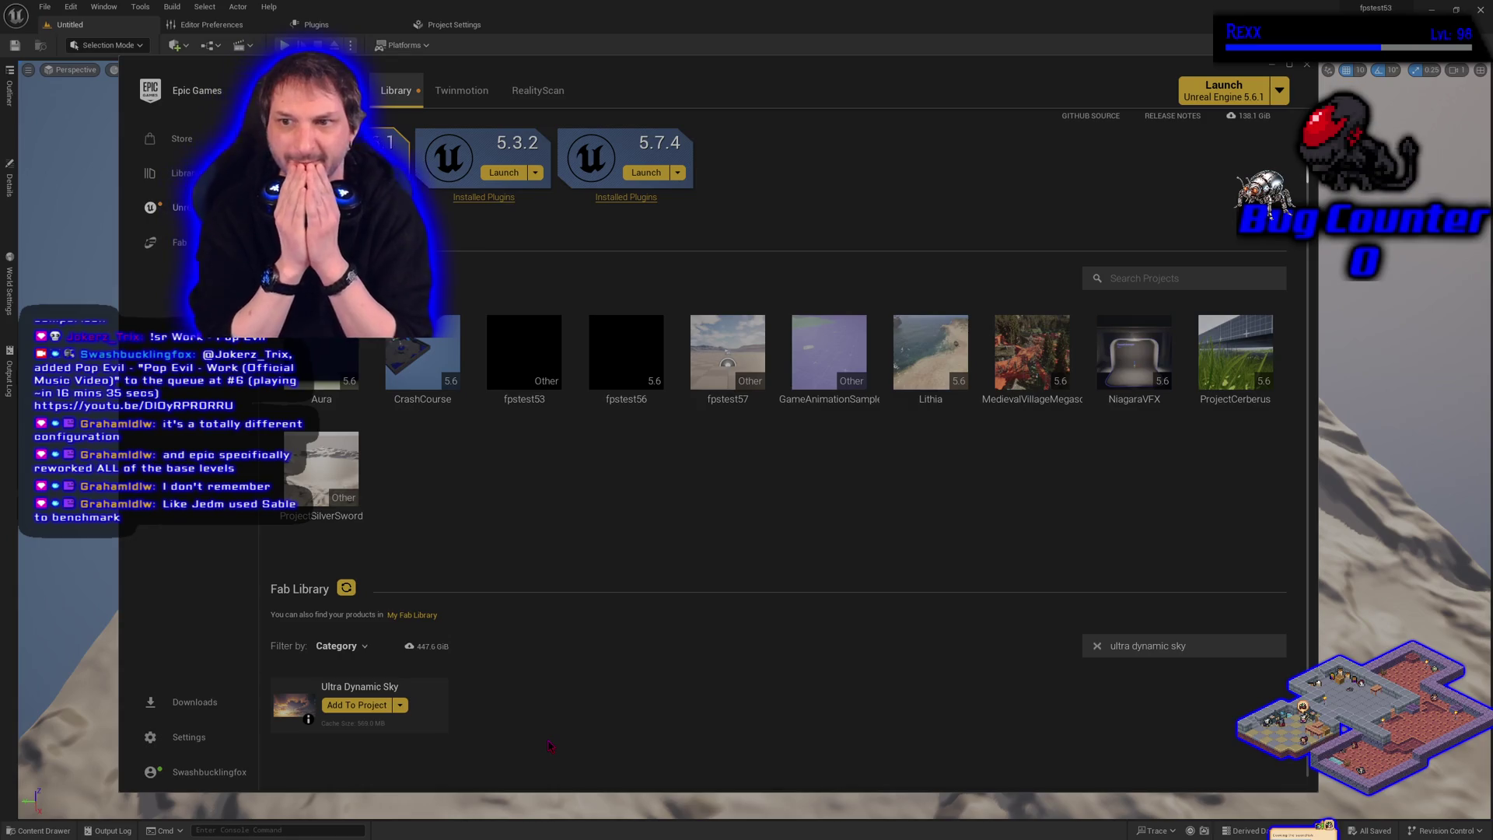
Clear the Ultra Dynamic Sky search filter and browse the Fab Library assets
{"action": "left_click", "coordinate": [1096, 645]}
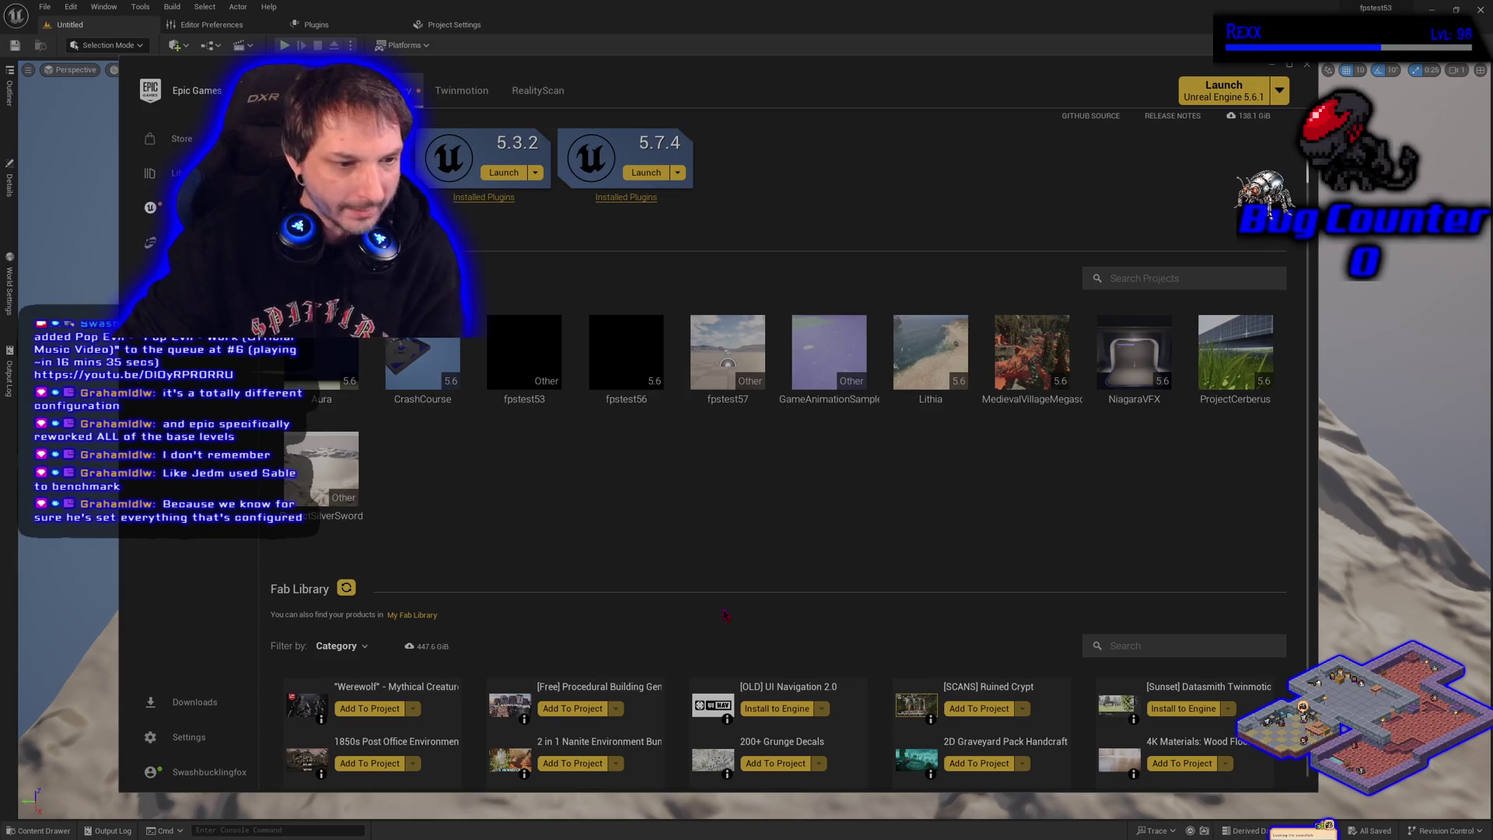
{"action": "scroll", "coordinate": [723, 614], "scroll_direction": "down", "scroll_amount": 3}
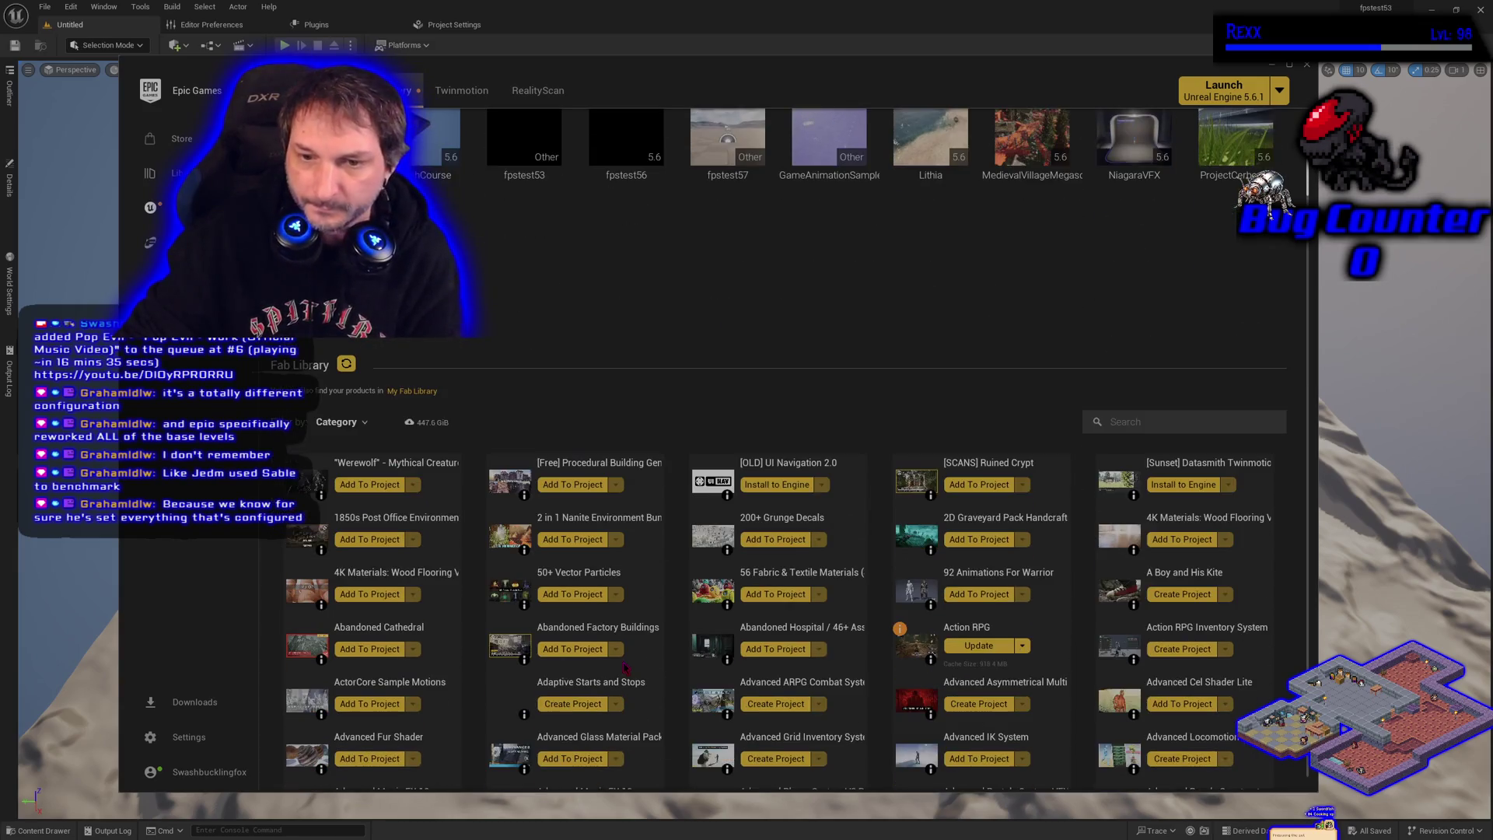
{"action": "scroll", "coordinate": [679, 697], "scroll_direction": "down", "scroll_amount": 1}
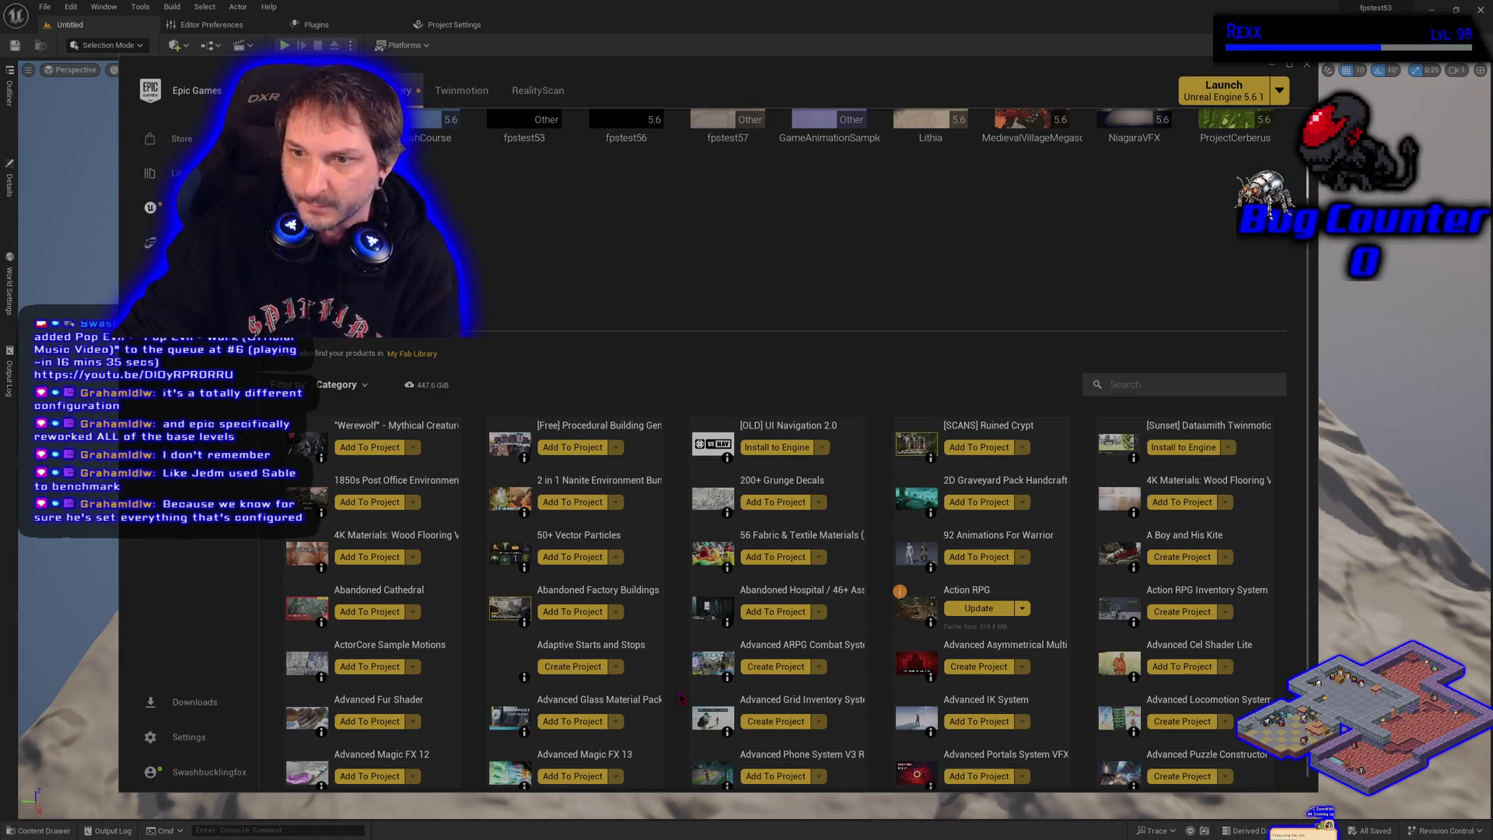
{"action": "scroll", "coordinate": [680, 697], "scroll_direction": "up", "scroll_amount": 2}
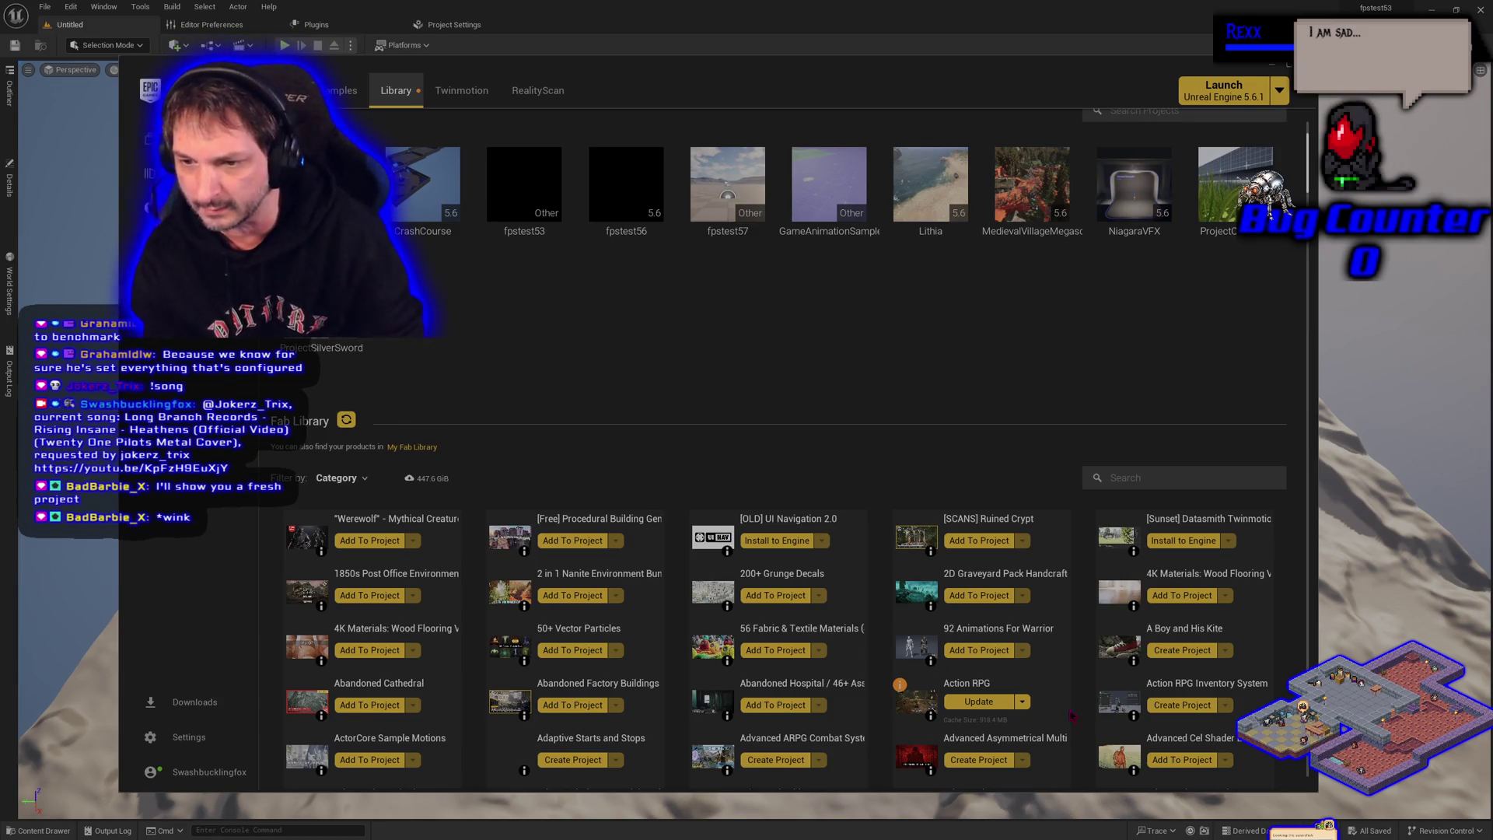
Update the Action RPG asset in the Library
{"action": "left_click", "coordinate": [979, 702]}
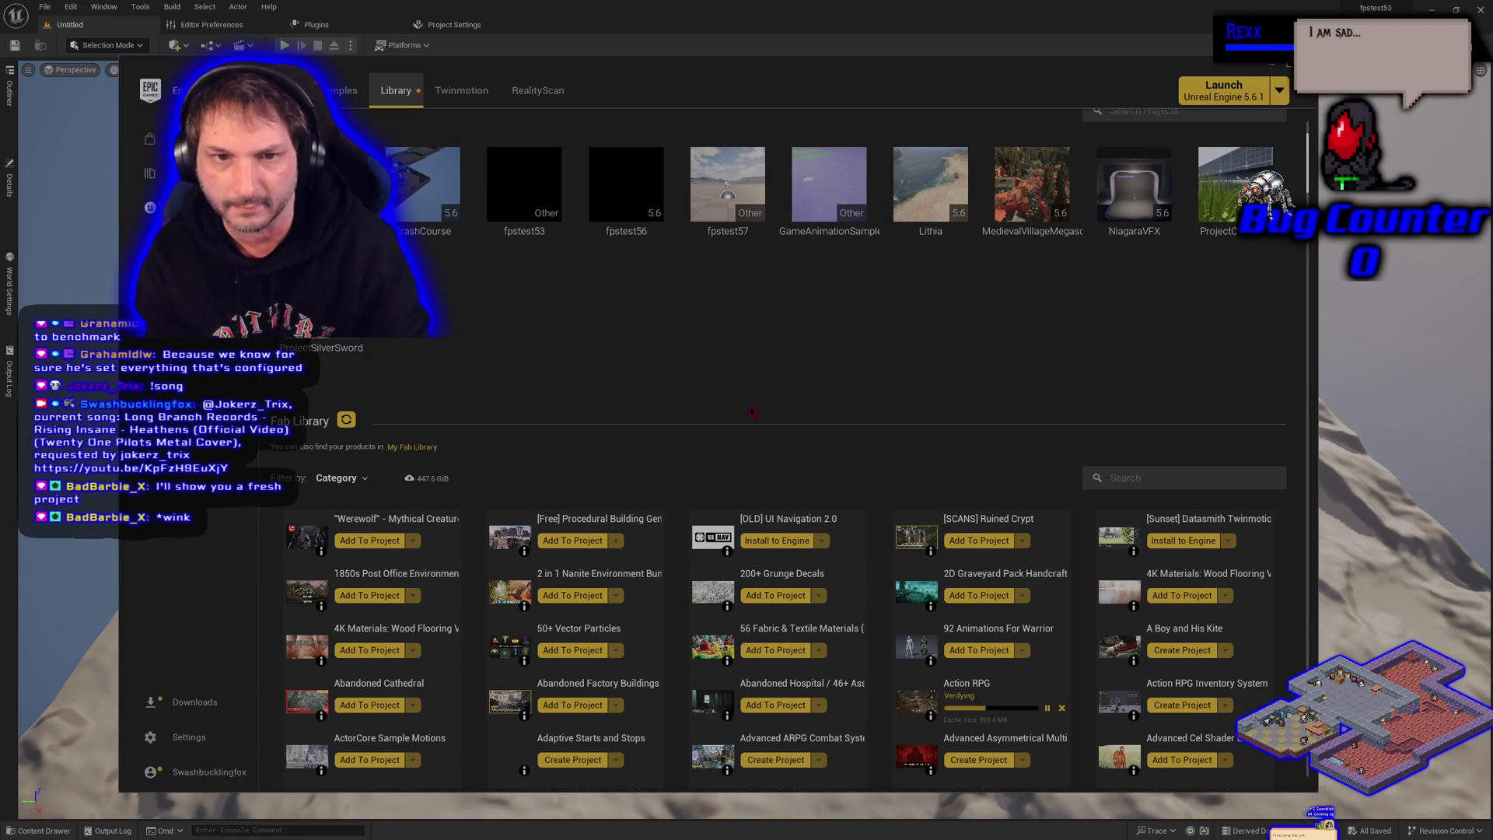
{"action": "scroll", "coordinate": [720, 447], "scroll_direction": "up", "scroll_amount": 1}
{"action": "scroll", "coordinate": [719, 447], "scroll_direction": "up", "scroll_amount": 3}
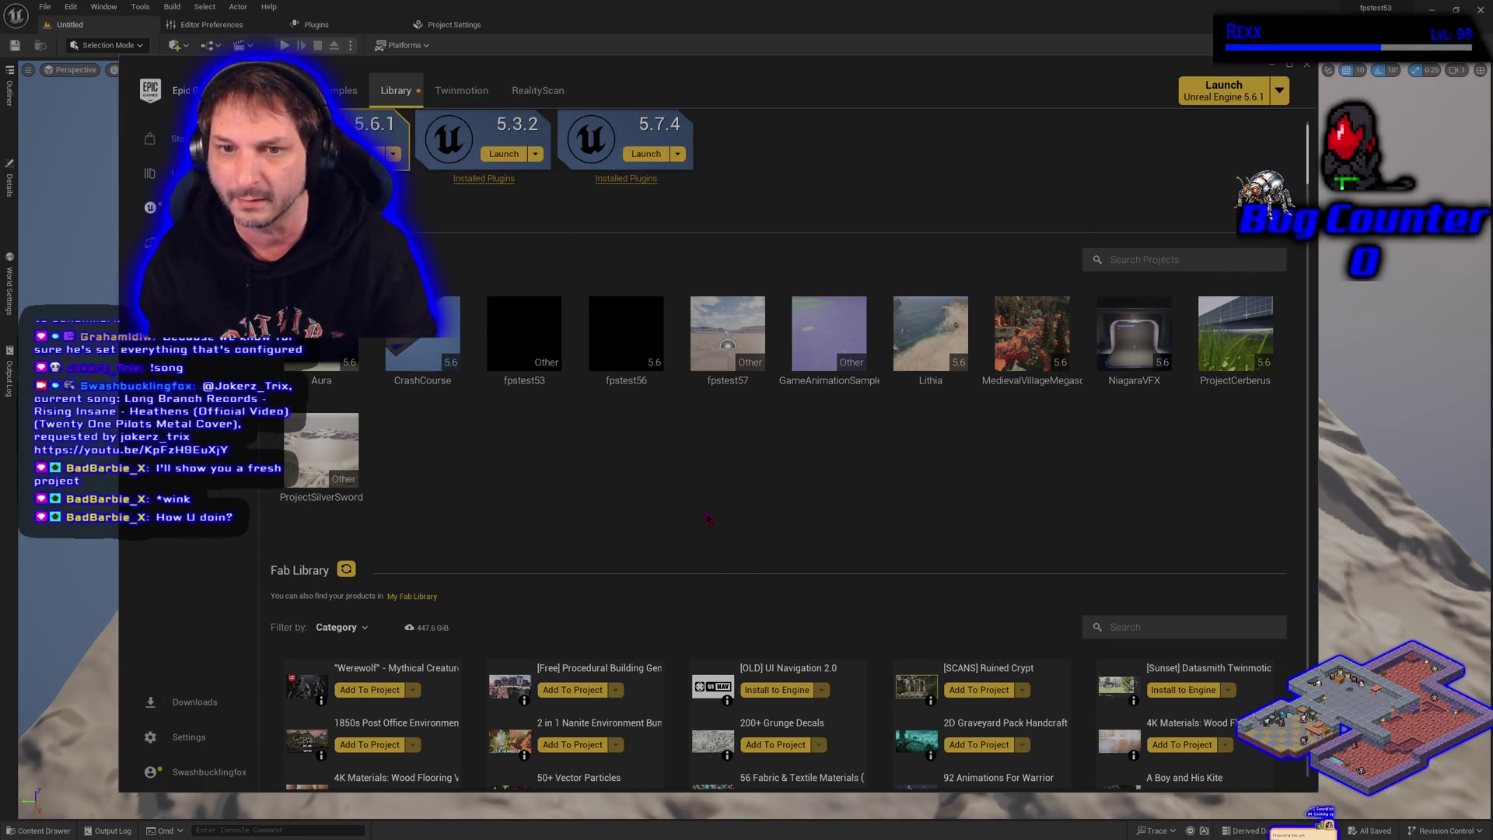
{"action": "scroll", "coordinate": [700, 523], "scroll_direction": "up", "scroll_amount": 1}
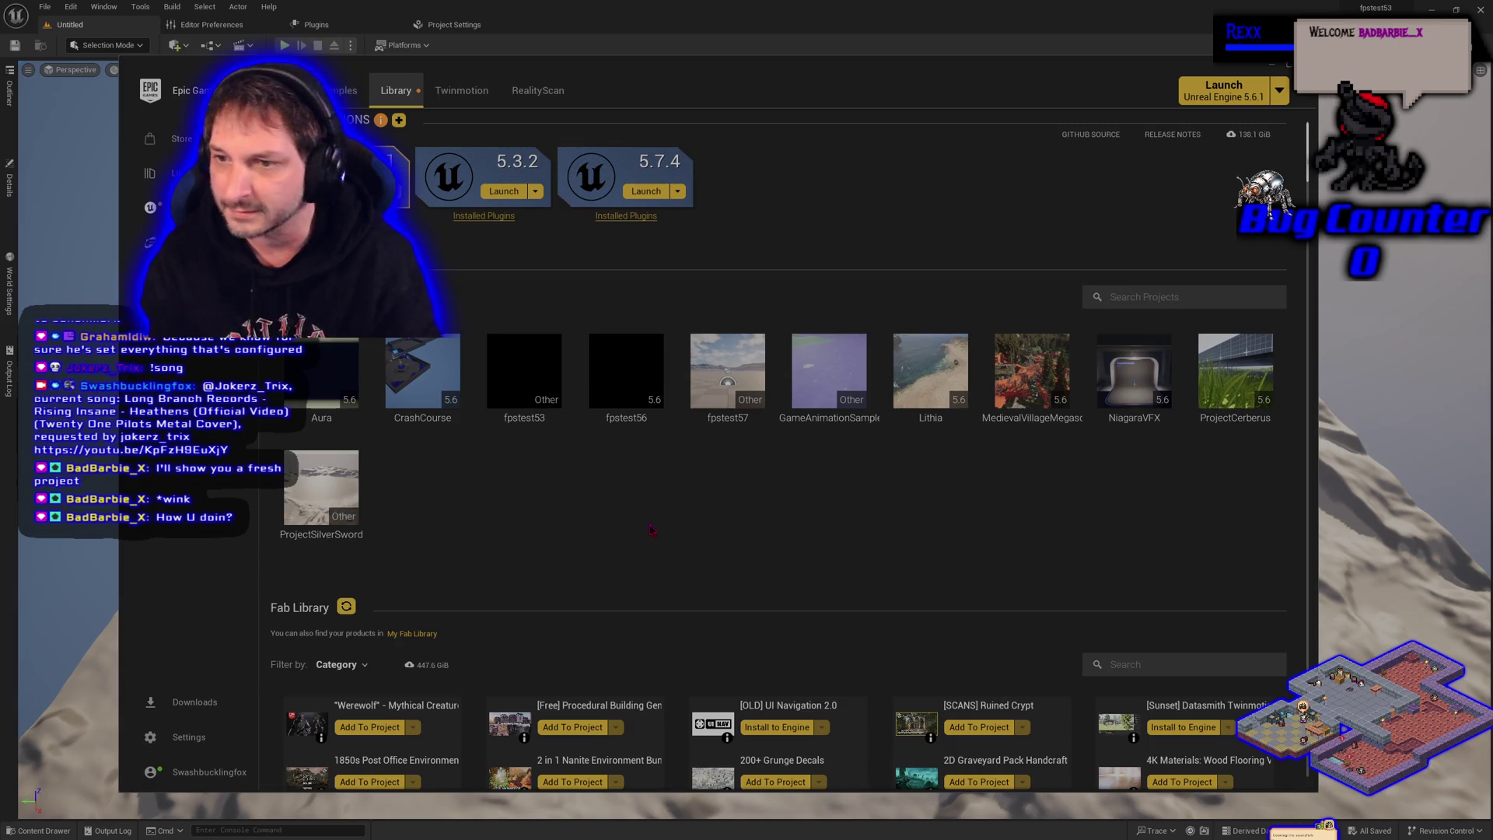
{"action": "scroll", "coordinate": [651, 529], "scroll_direction": "down", "scroll_amount": 2}
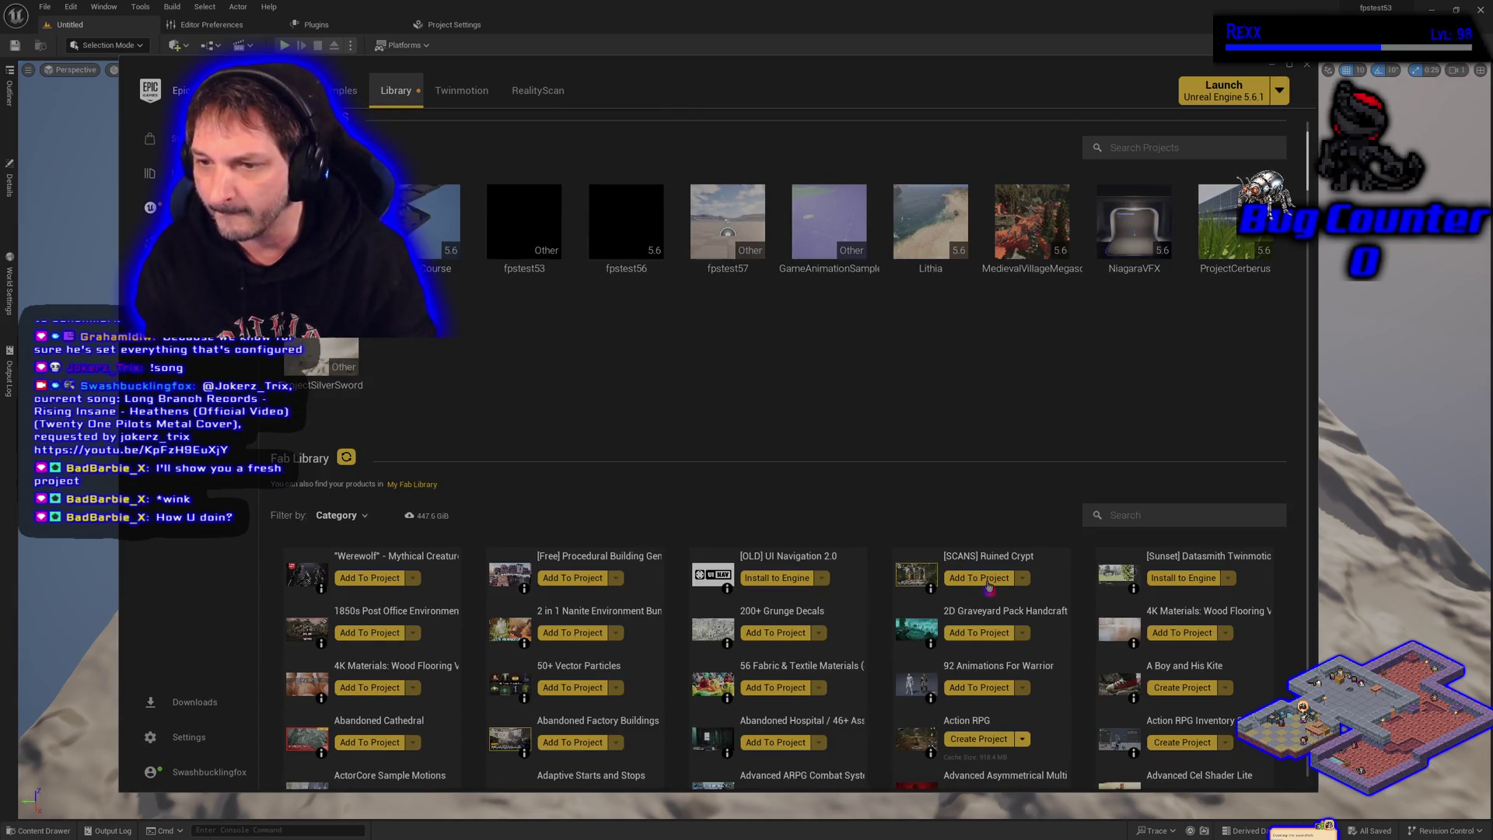
Open Add To Project for Ruined Crypt, cancel with Don't Add, and scroll back to My Projects
{"action": "left_click", "coordinate": [987, 580]}
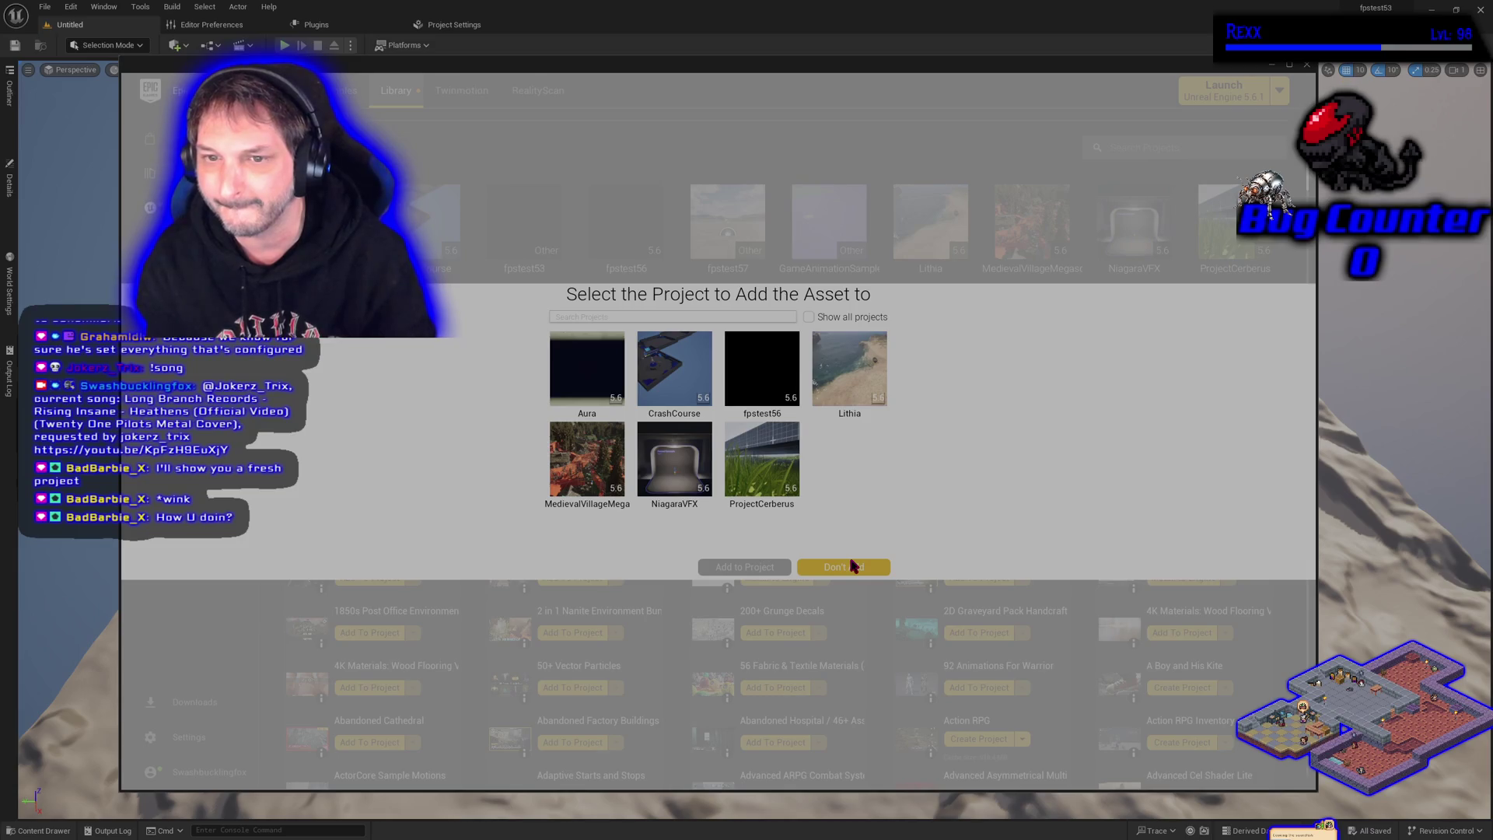
{"action": "left_click", "coordinate": [853, 567]}
{"action": "scroll", "coordinate": [885, 485], "scroll_direction": "down", "scroll_amount": 2}
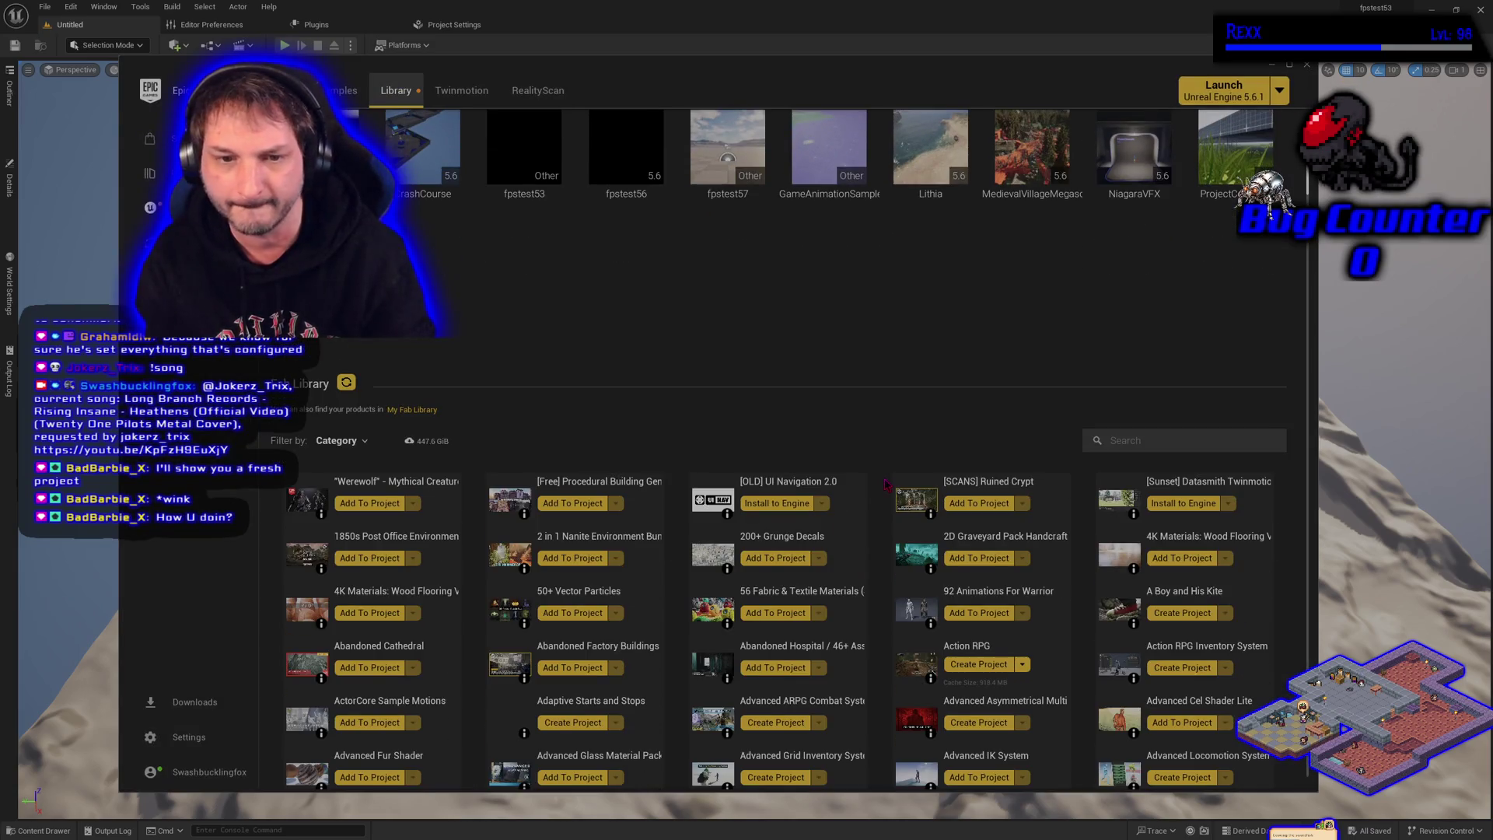
{"action": "scroll", "coordinate": [885, 484], "scroll_direction": "down", "scroll_amount": 1}
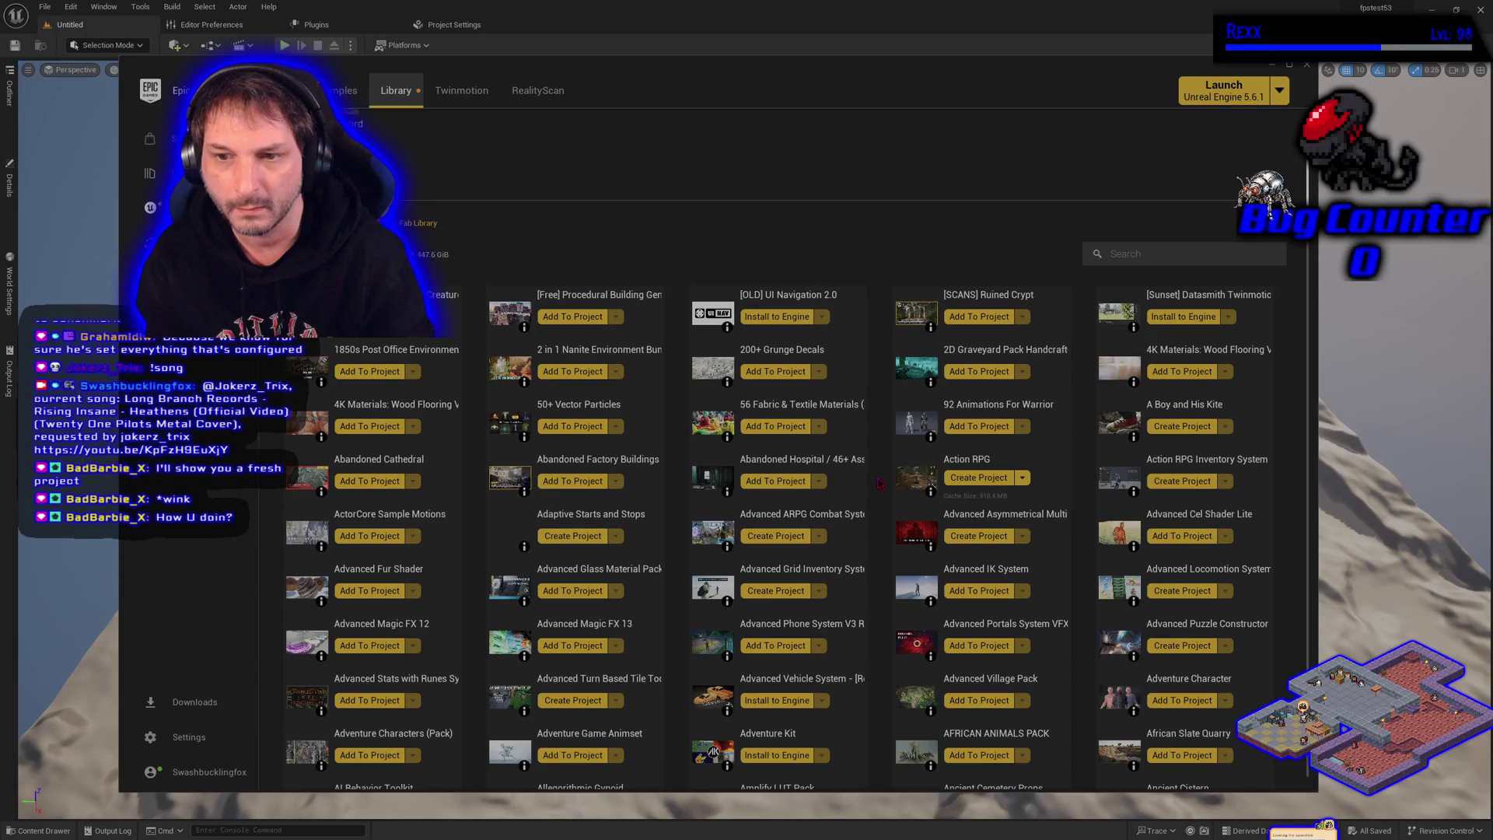
{"action": "scroll", "coordinate": [879, 483], "scroll_direction": "up", "scroll_amount": 4}
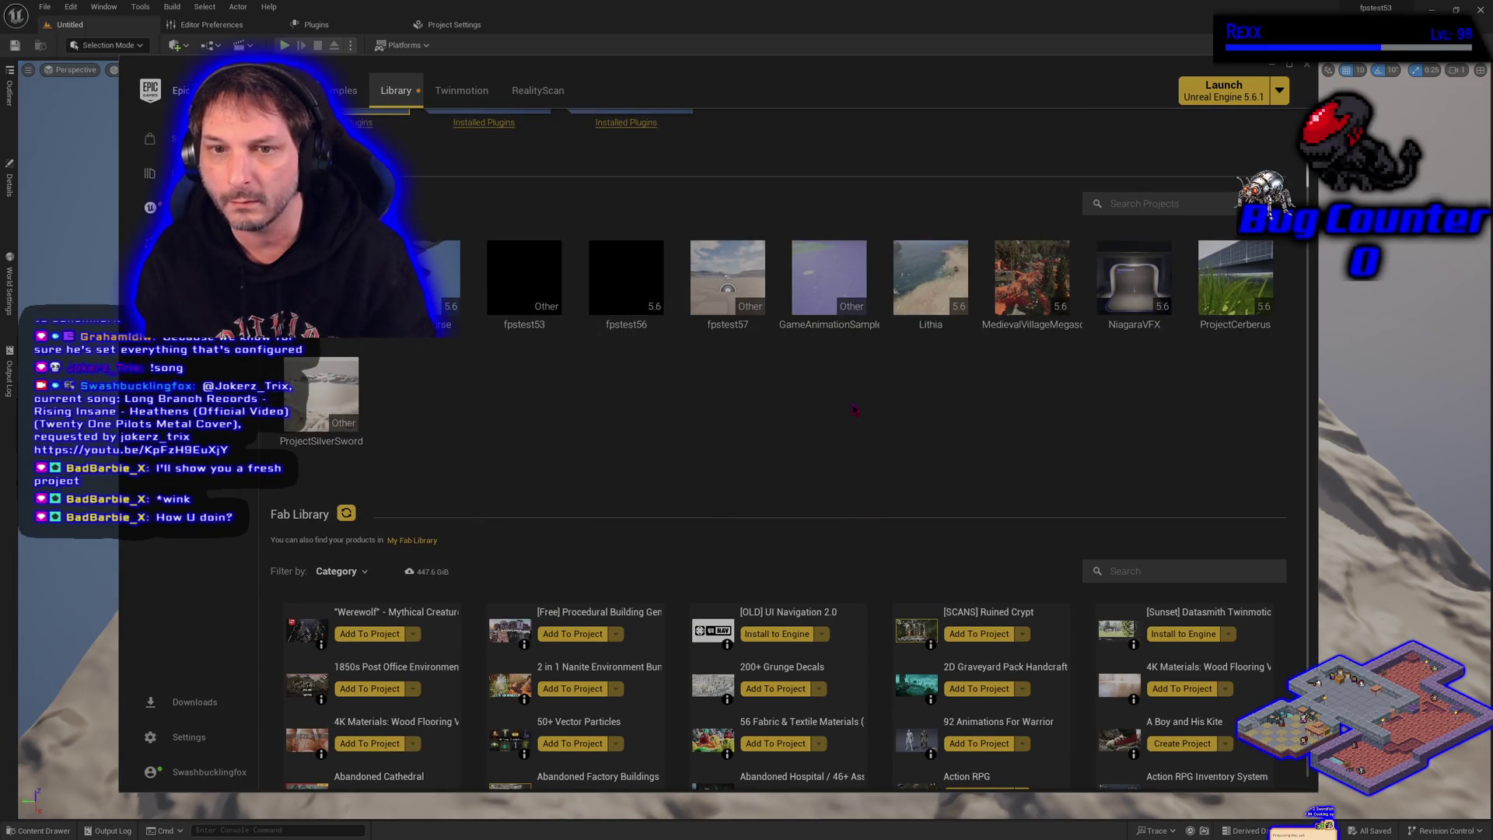
Select the fpstest53 project and show engine versions 5.3.2 and 5.7.4 above it
{"action": "left_click", "coordinate": [529, 319]}
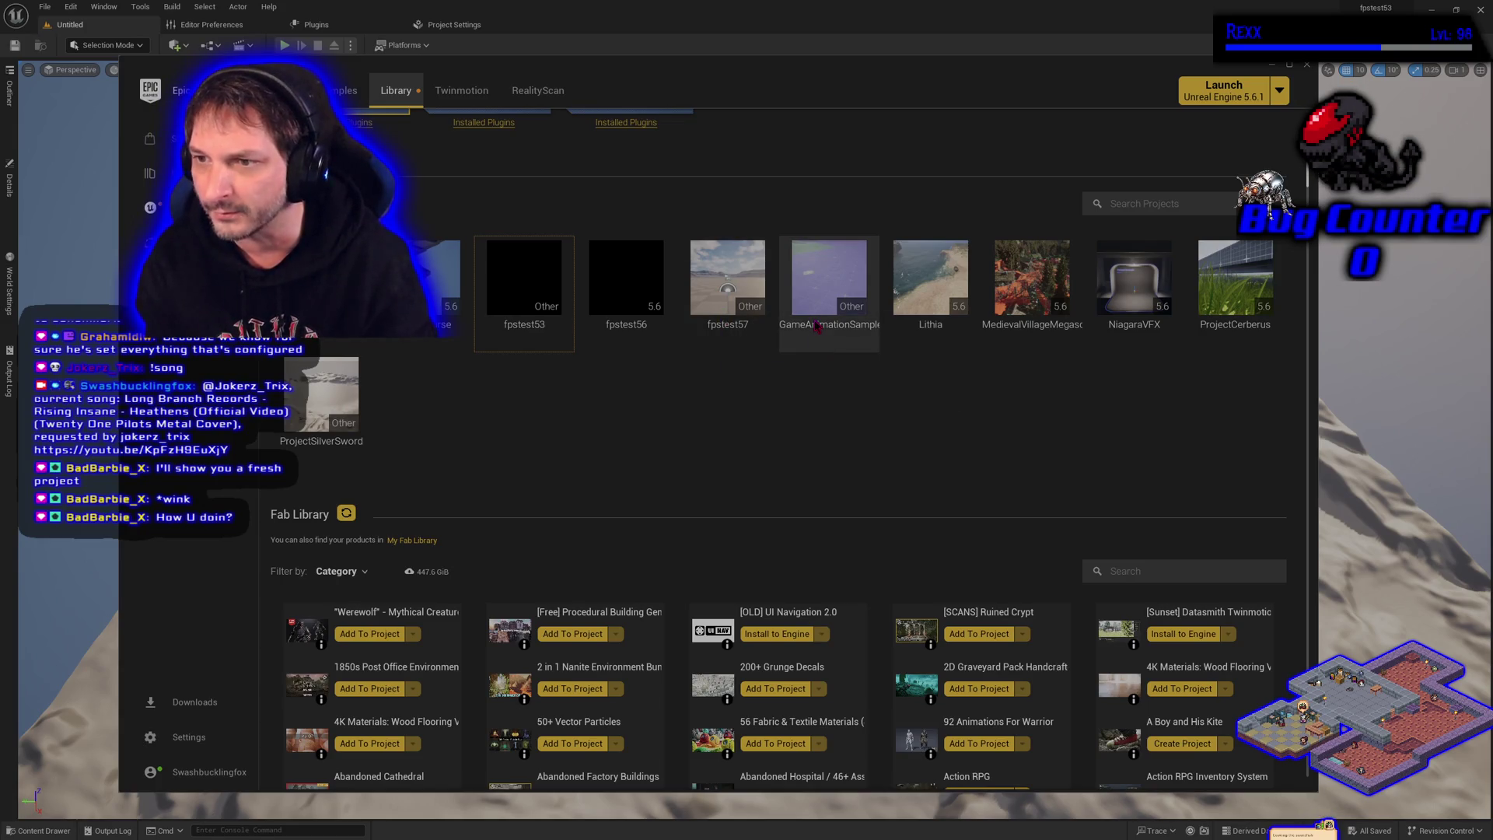
{"action": "scroll", "coordinate": [710, 520], "scroll_direction": "up", "scroll_amount": 2}
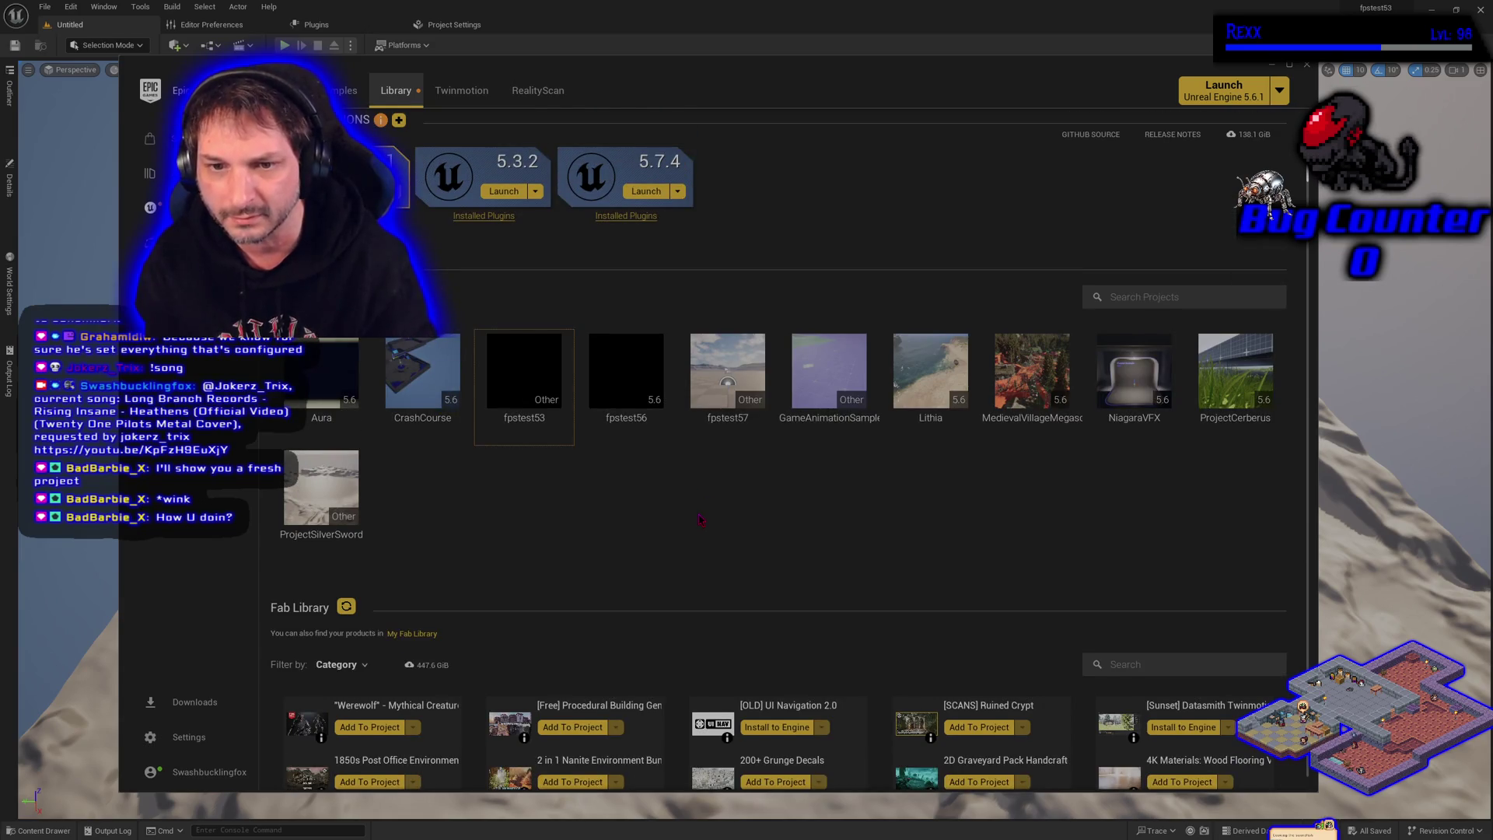
{"action": "scroll", "coordinate": [700, 520], "scroll_direction": "down", "scroll_amount": 1}
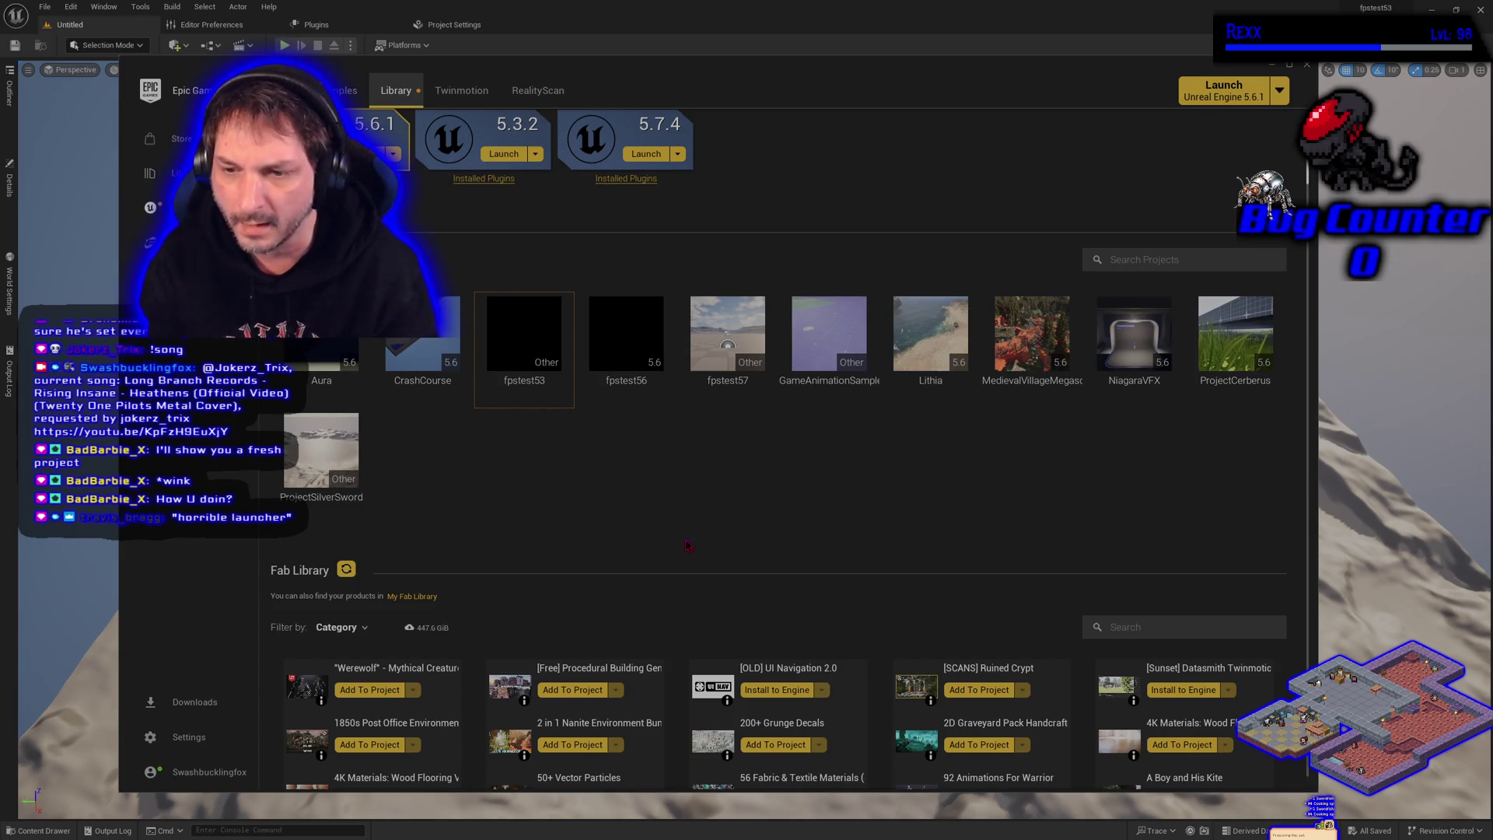
{"action": "left_click", "coordinate": [979, 690]}
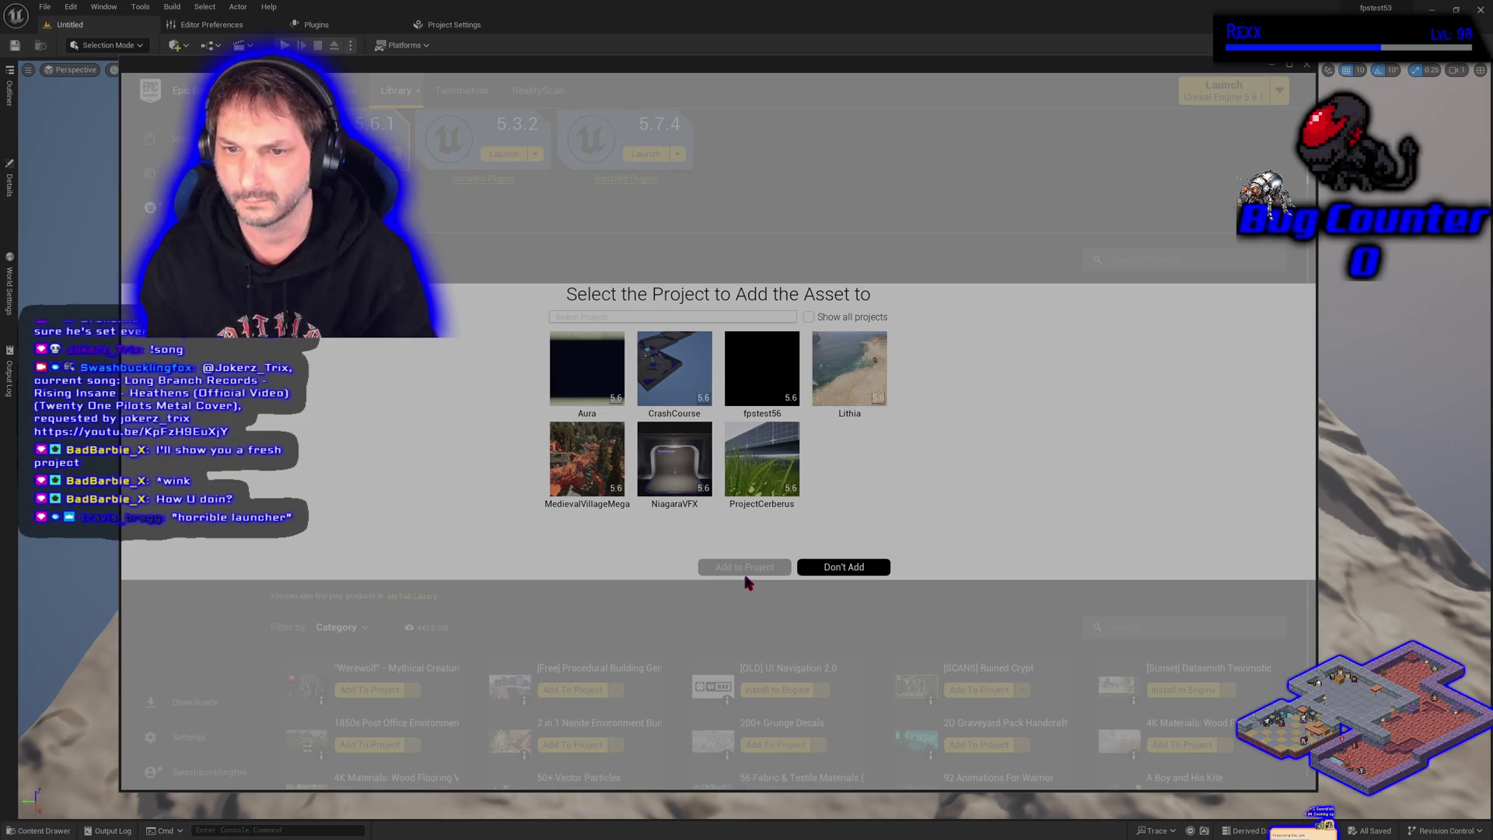
{"action": "left_click", "coordinate": [809, 317]}
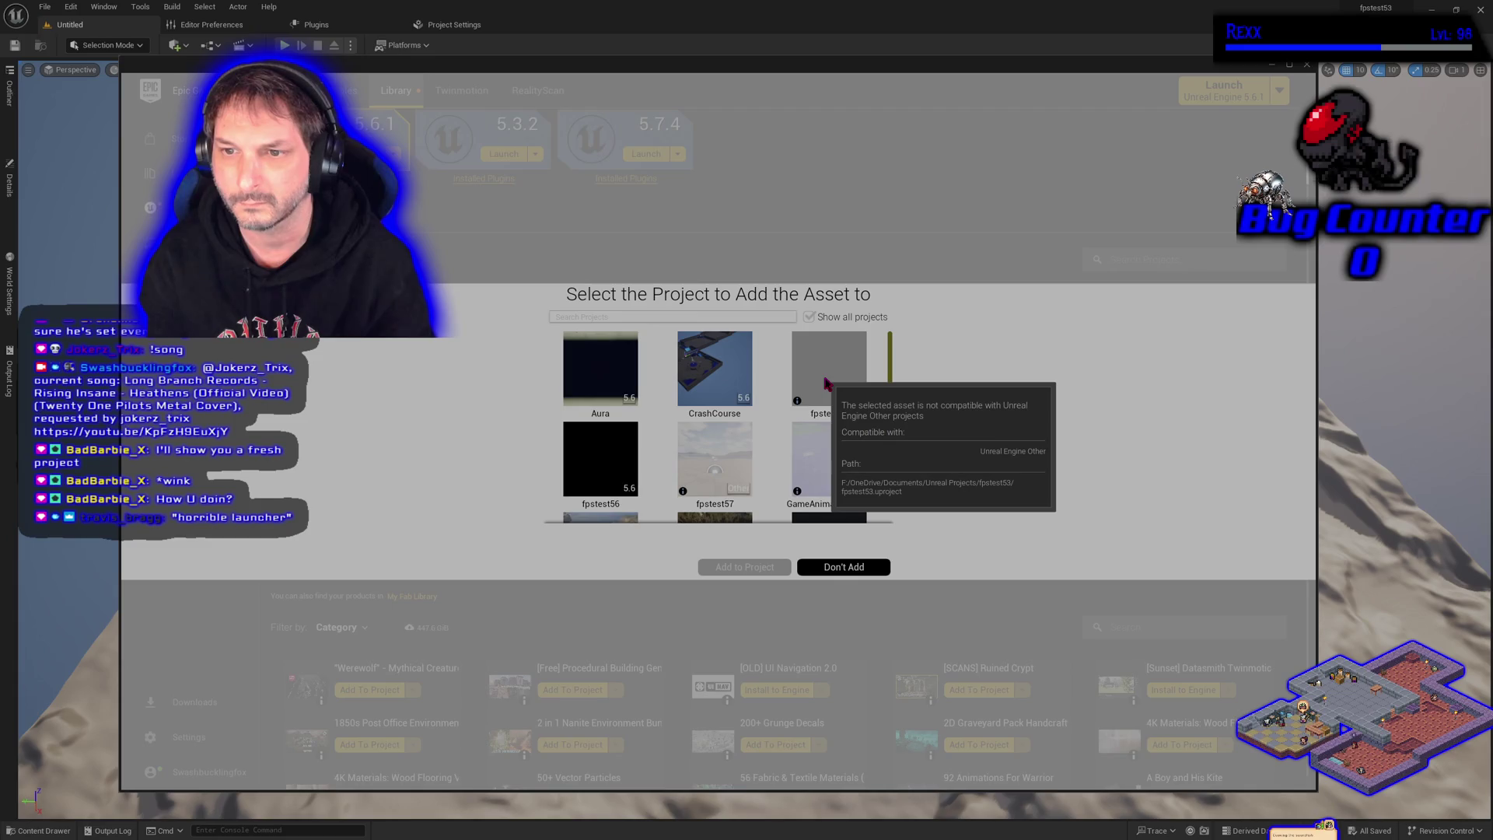
{"action": "left_click", "coordinate": [858, 573]}
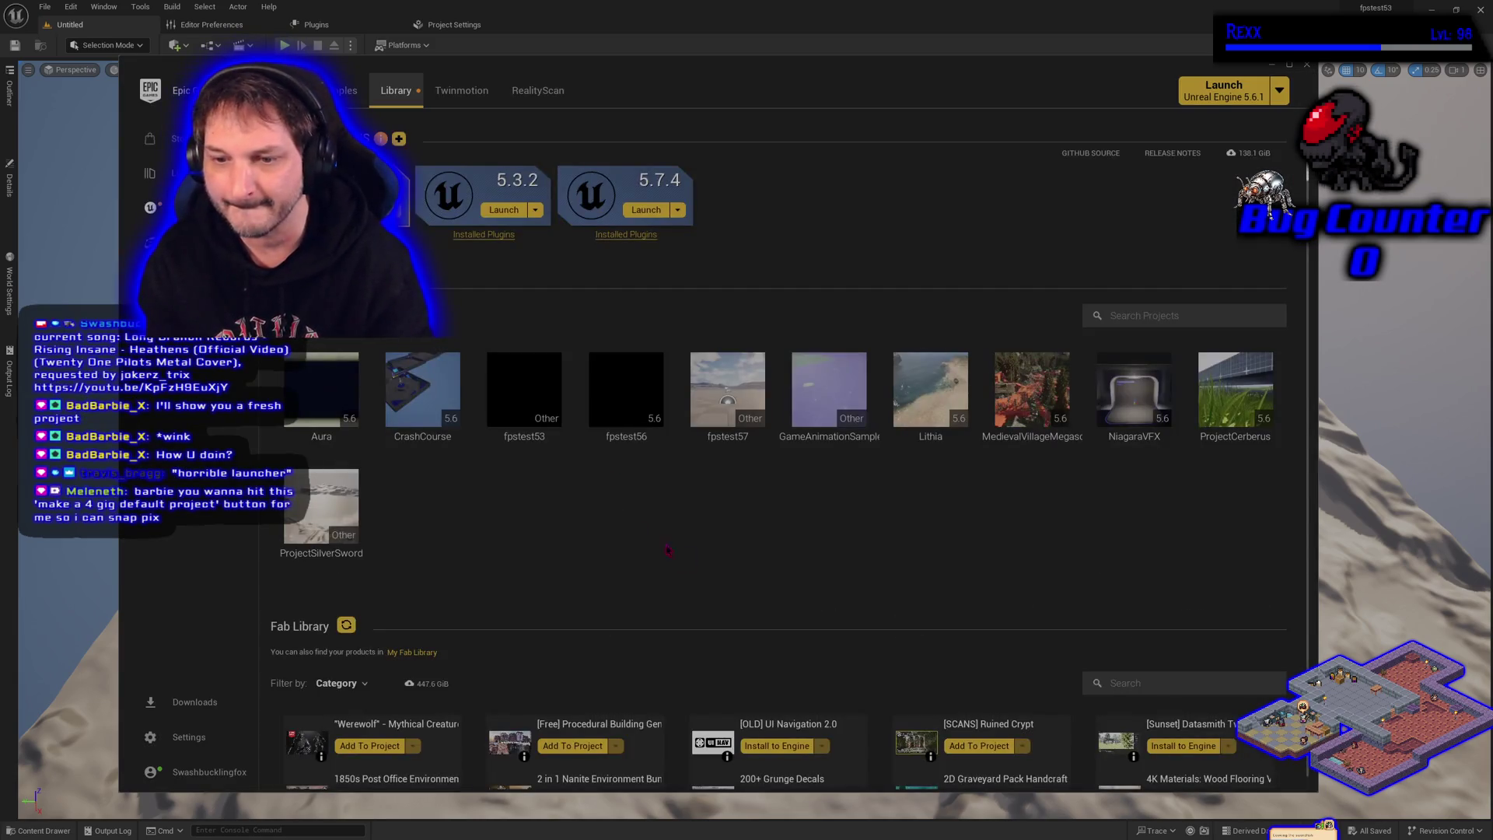
Open Ruined Crypt's Add To Project picker, then cancel without adding it
{"action": "scroll", "coordinate": [667, 550], "scroll_direction": "down", "scroll_amount": 1}
{"action": "mouse_move", "coordinate": [930, 728]}
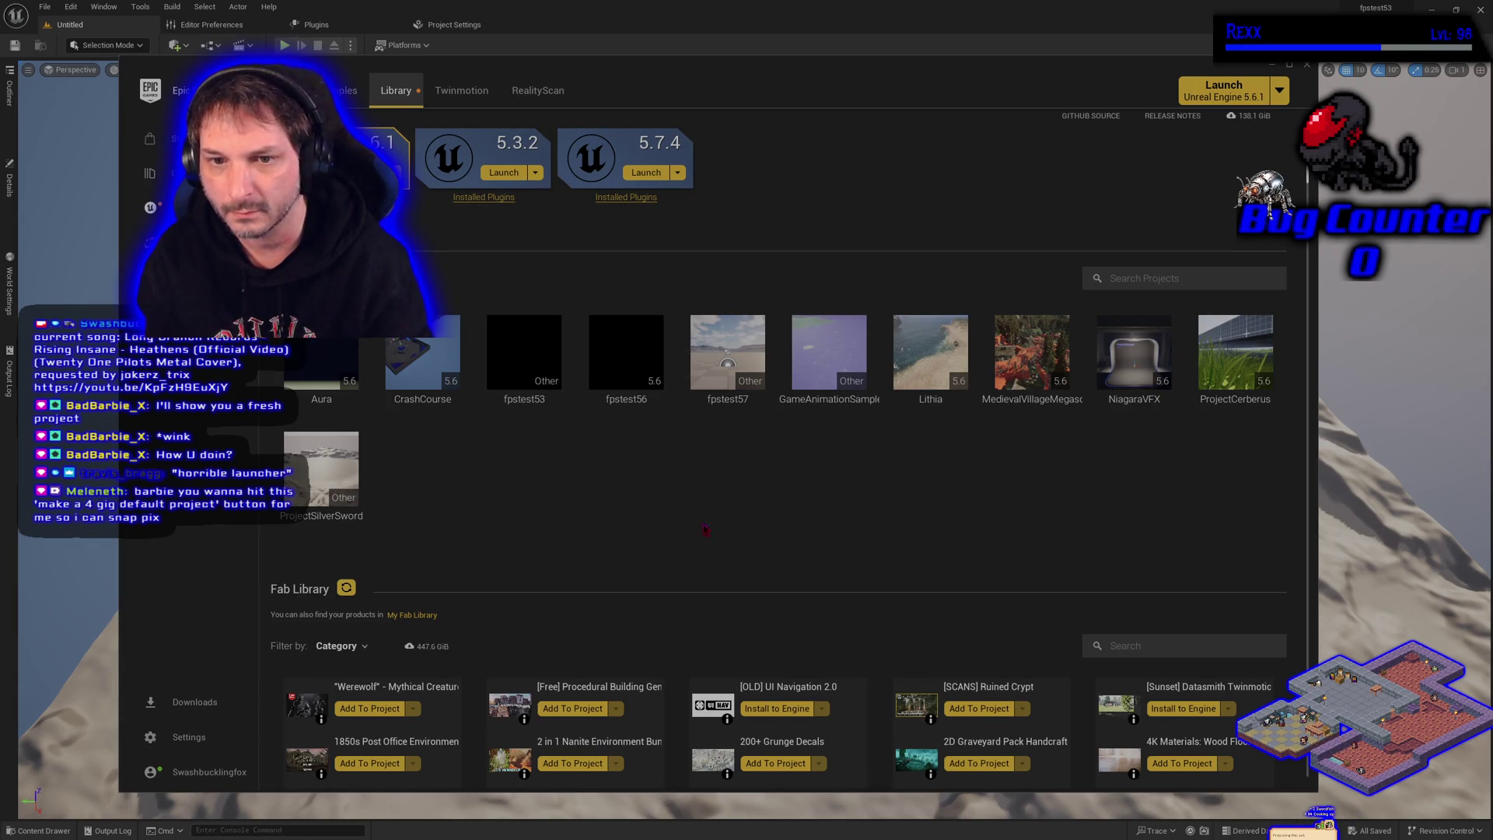
{"action": "left_click", "coordinate": [1003, 710]}
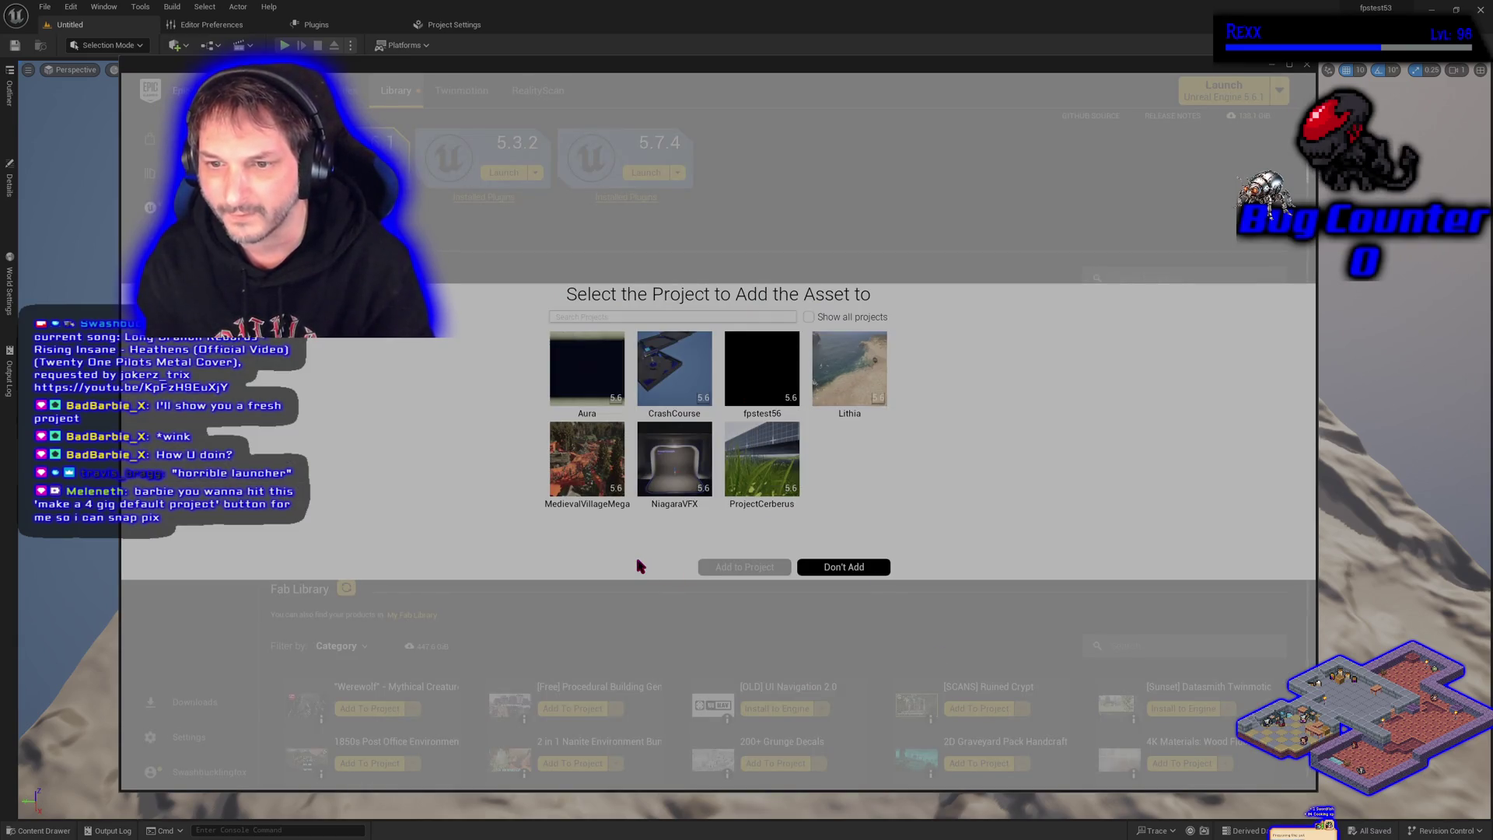
{"action": "left_click", "coordinate": [843, 569]}
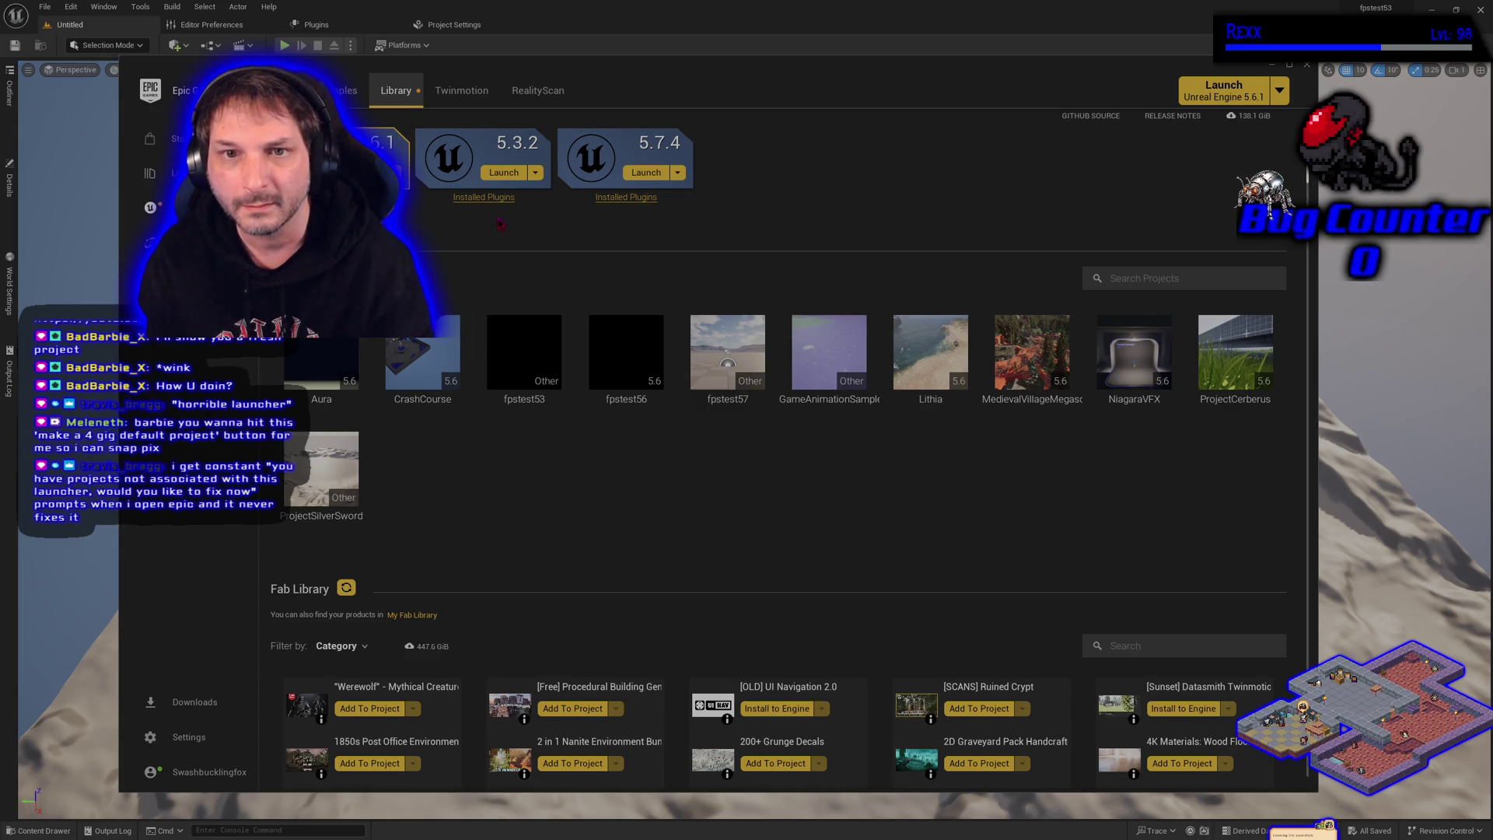
Review the installed plugins for engine 5.3.2, close the list, and browse more Library assets
{"action": "left_click", "coordinate": [497, 196]}
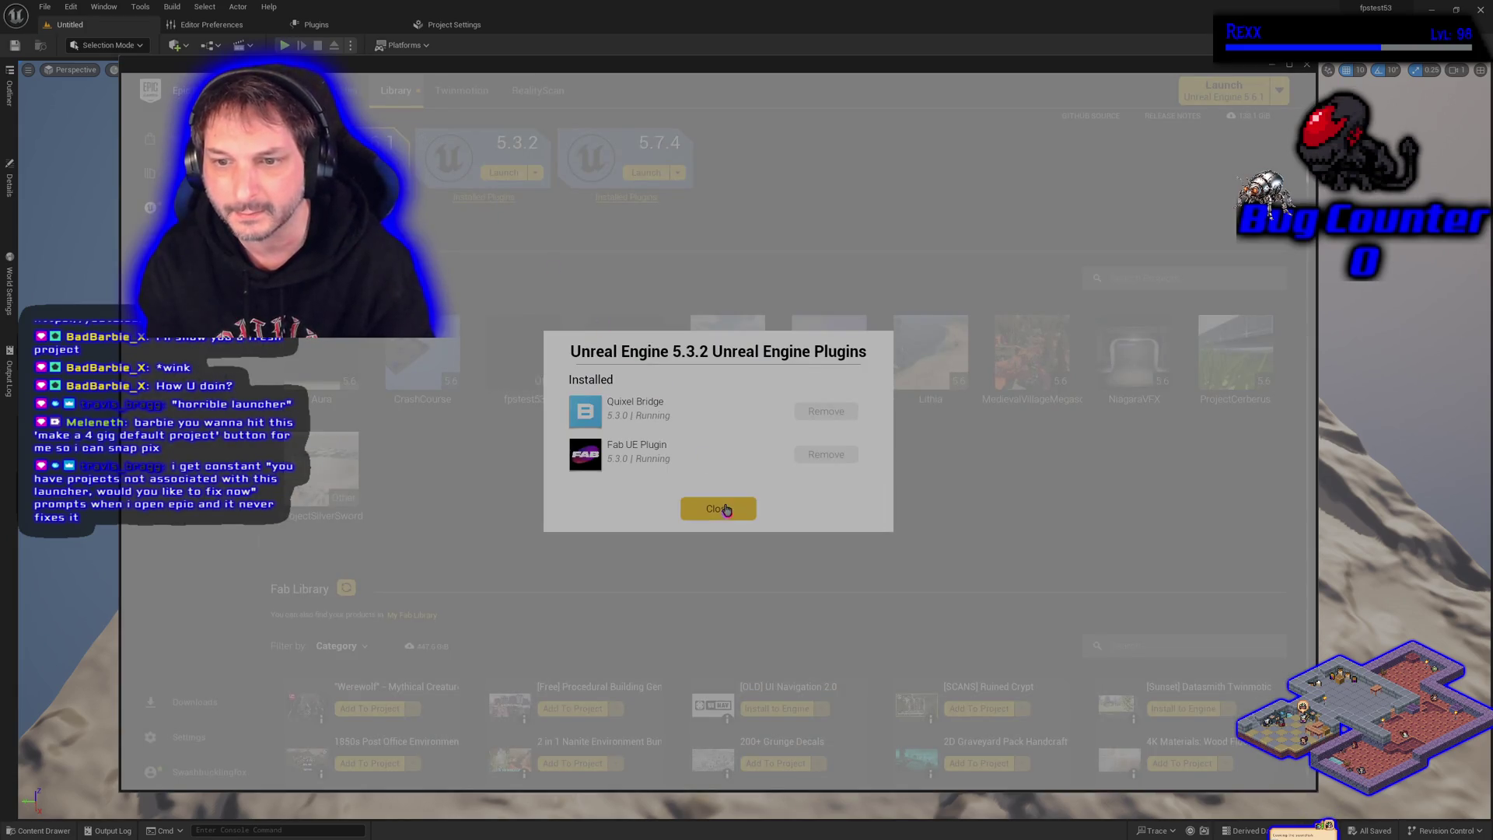
{"action": "left_click", "coordinate": [726, 510]}
{"action": "scroll", "coordinate": [652, 506], "scroll_direction": "down", "scroll_amount": 4}
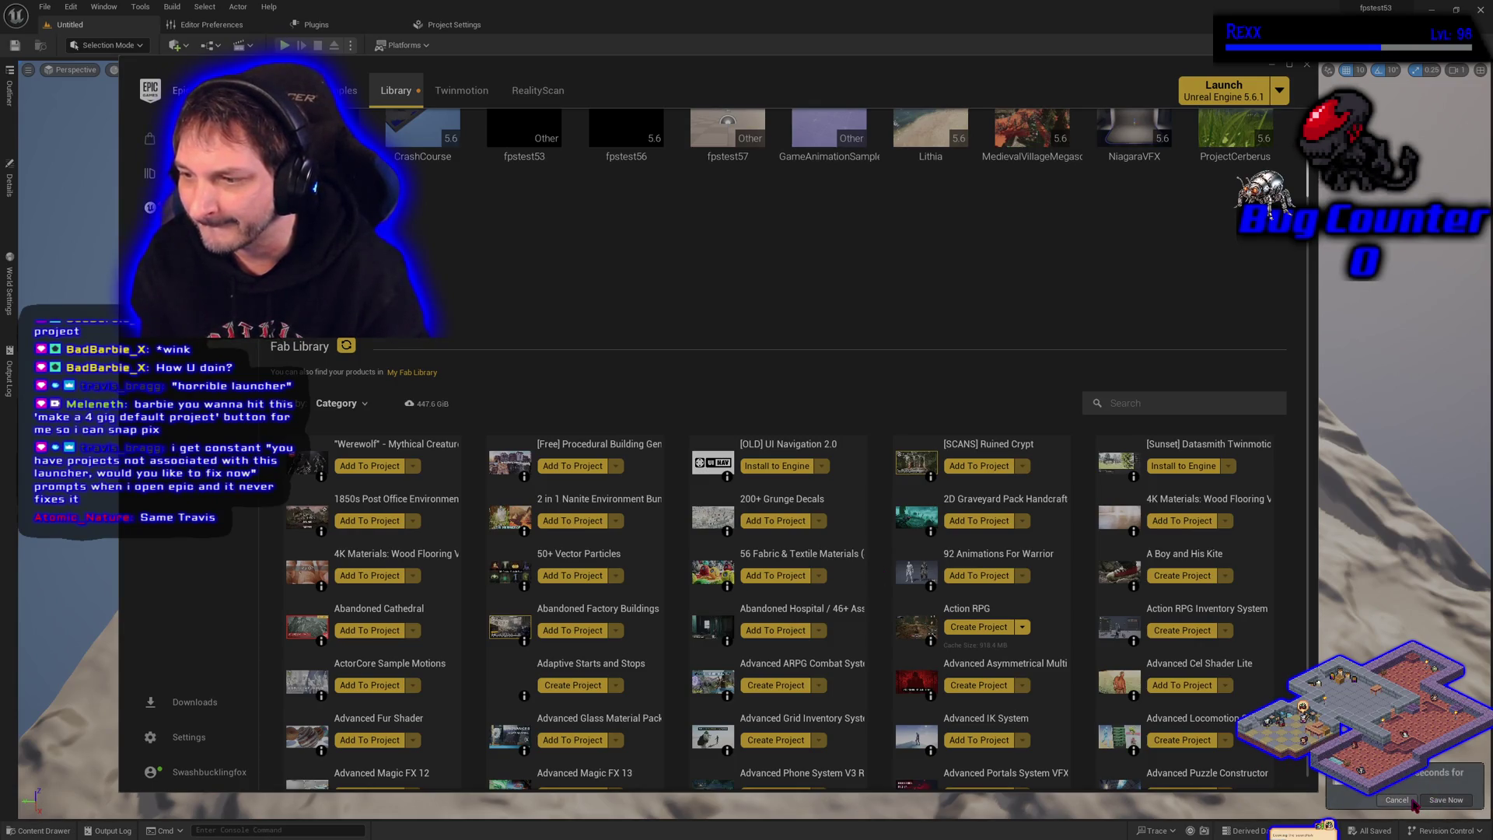
Postpone the editor's autosave, return to the launcher, and cancel adding Abandoned Cathedral
{"action": "left_click", "coordinate": [1099, 792]}
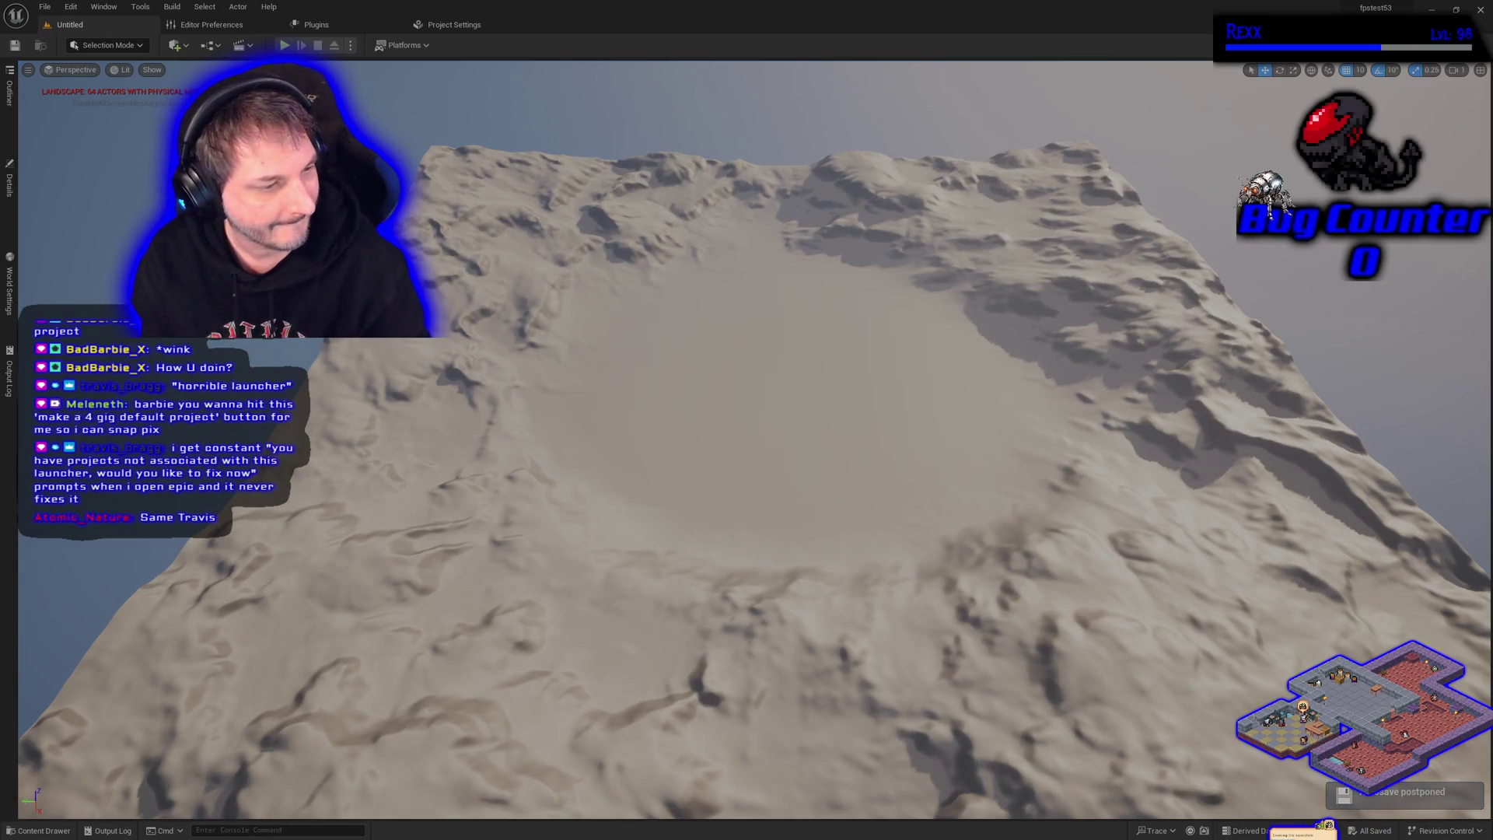
{"action": "key", "text": "alt+Tab"}
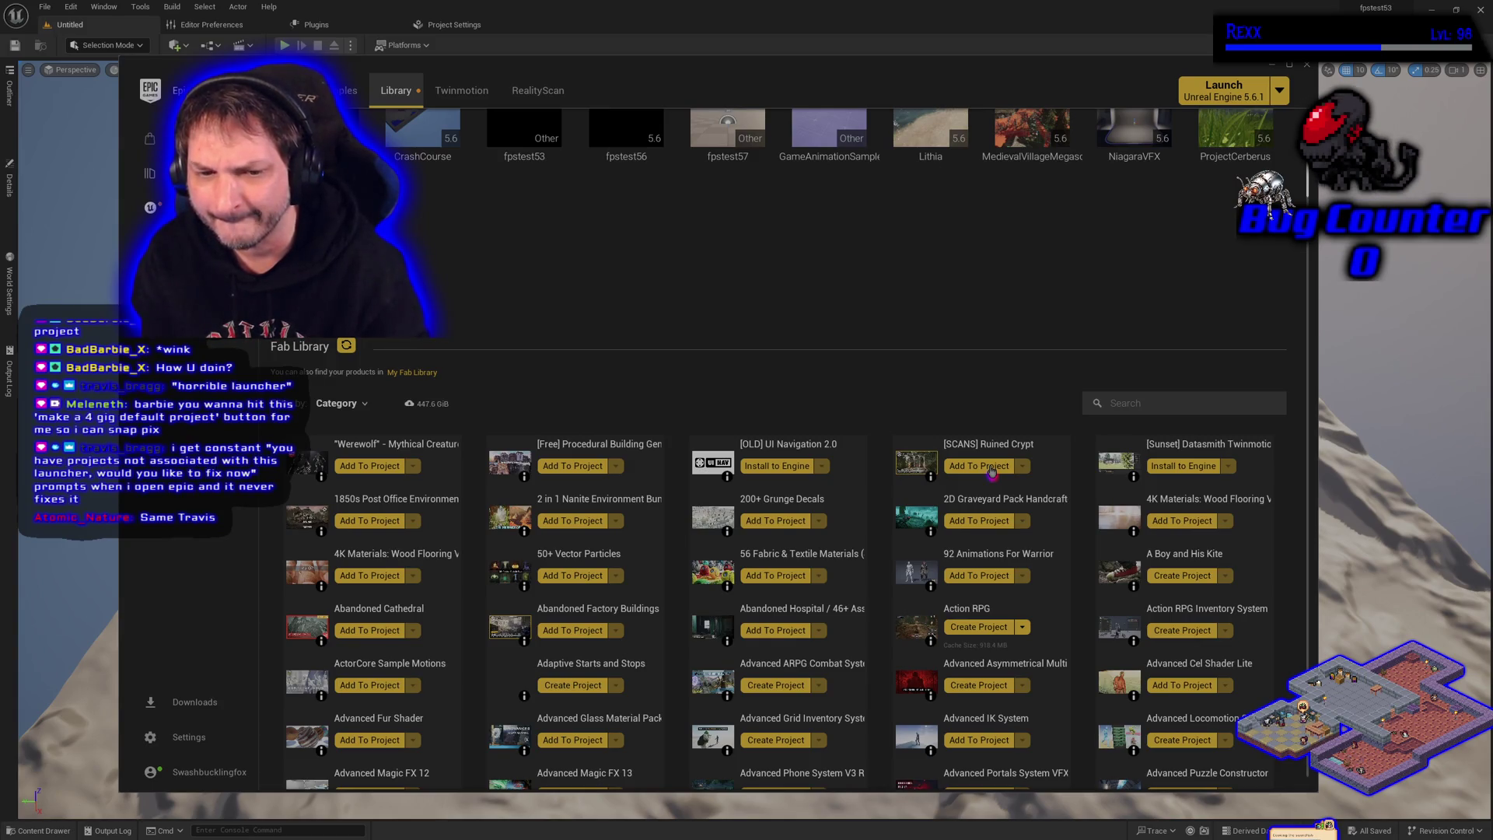
{"action": "mouse_move", "coordinate": [322, 642]}
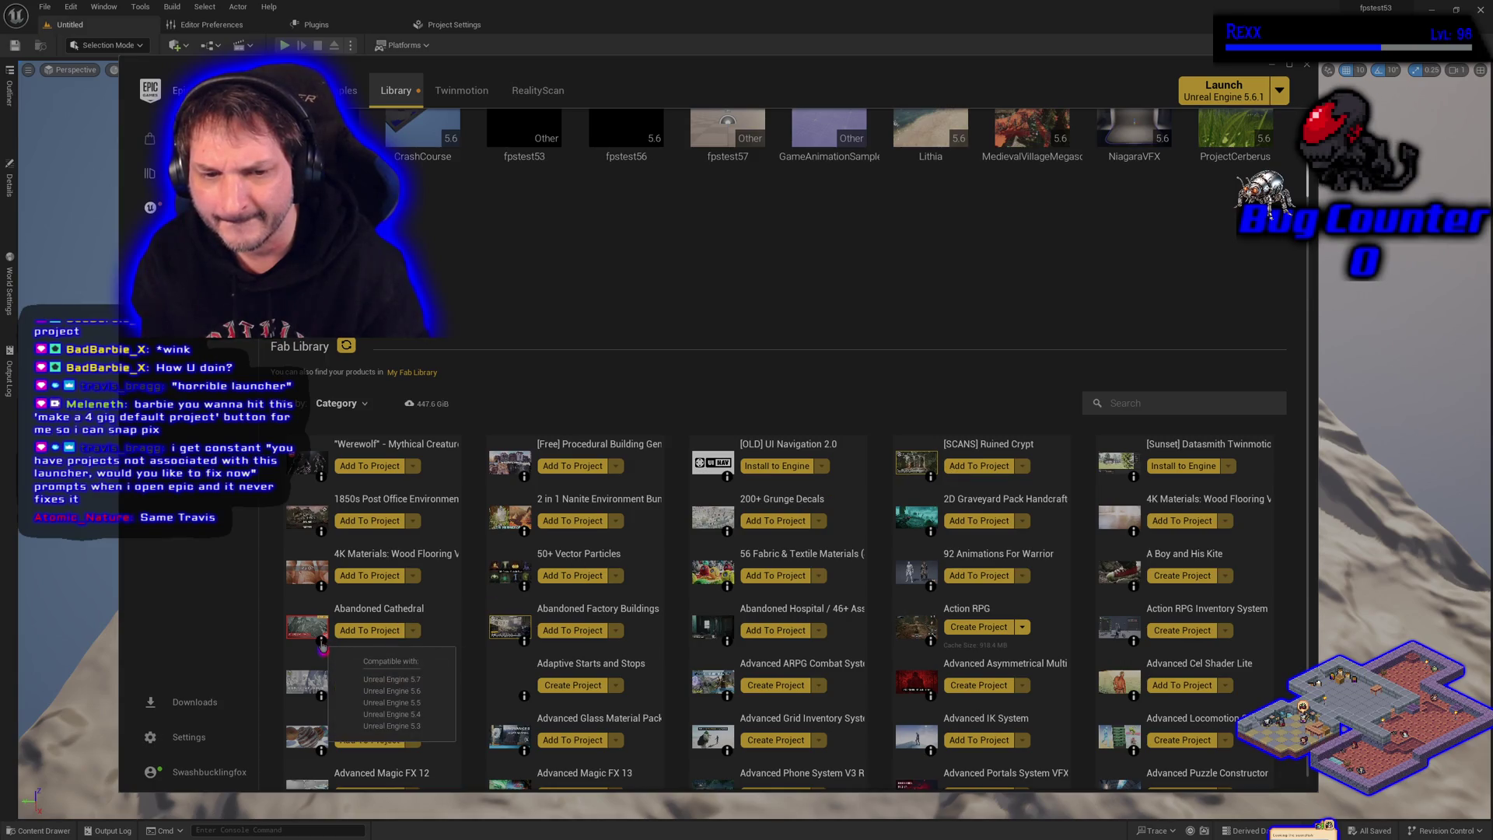
{"action": "left_click", "coordinate": [361, 632]}
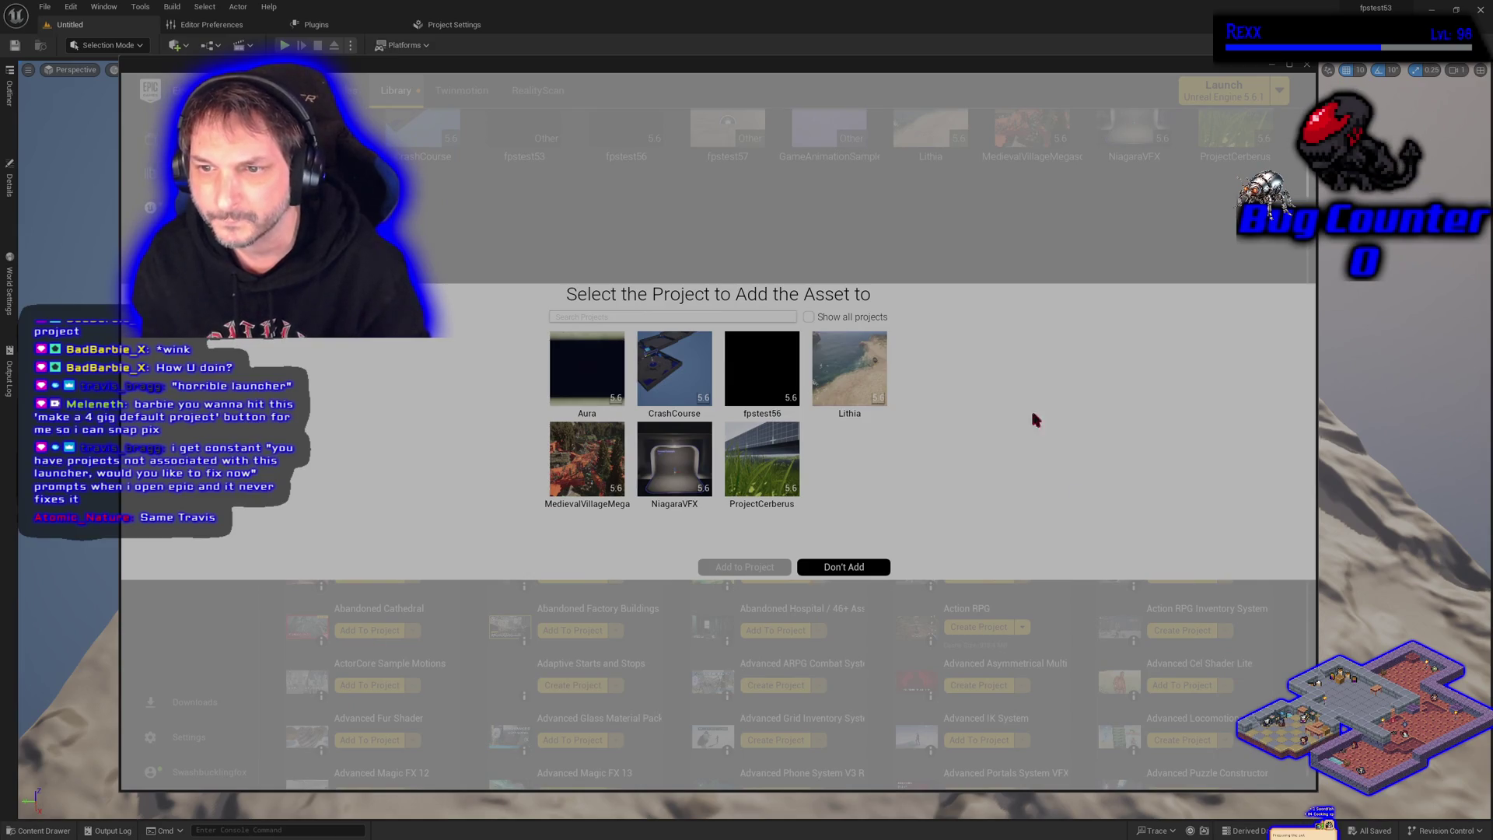
{"action": "left_click", "coordinate": [859, 566]}
Add Ruined Crypt to fpstest53 with engine version 5.3, showing all projects
{"action": "left_click", "coordinate": [995, 464]}
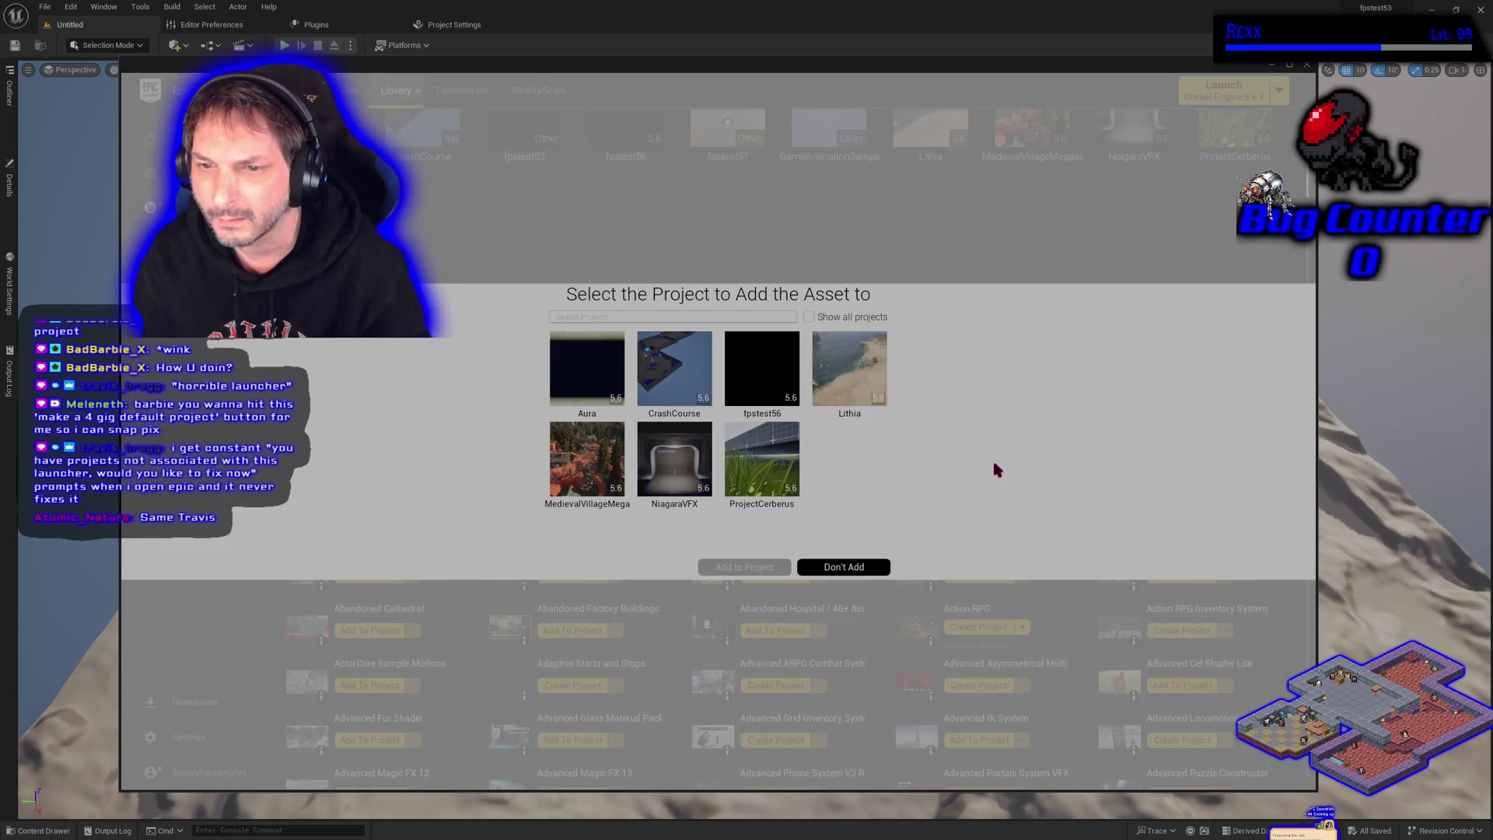
{"action": "left_click", "coordinate": [810, 317]}
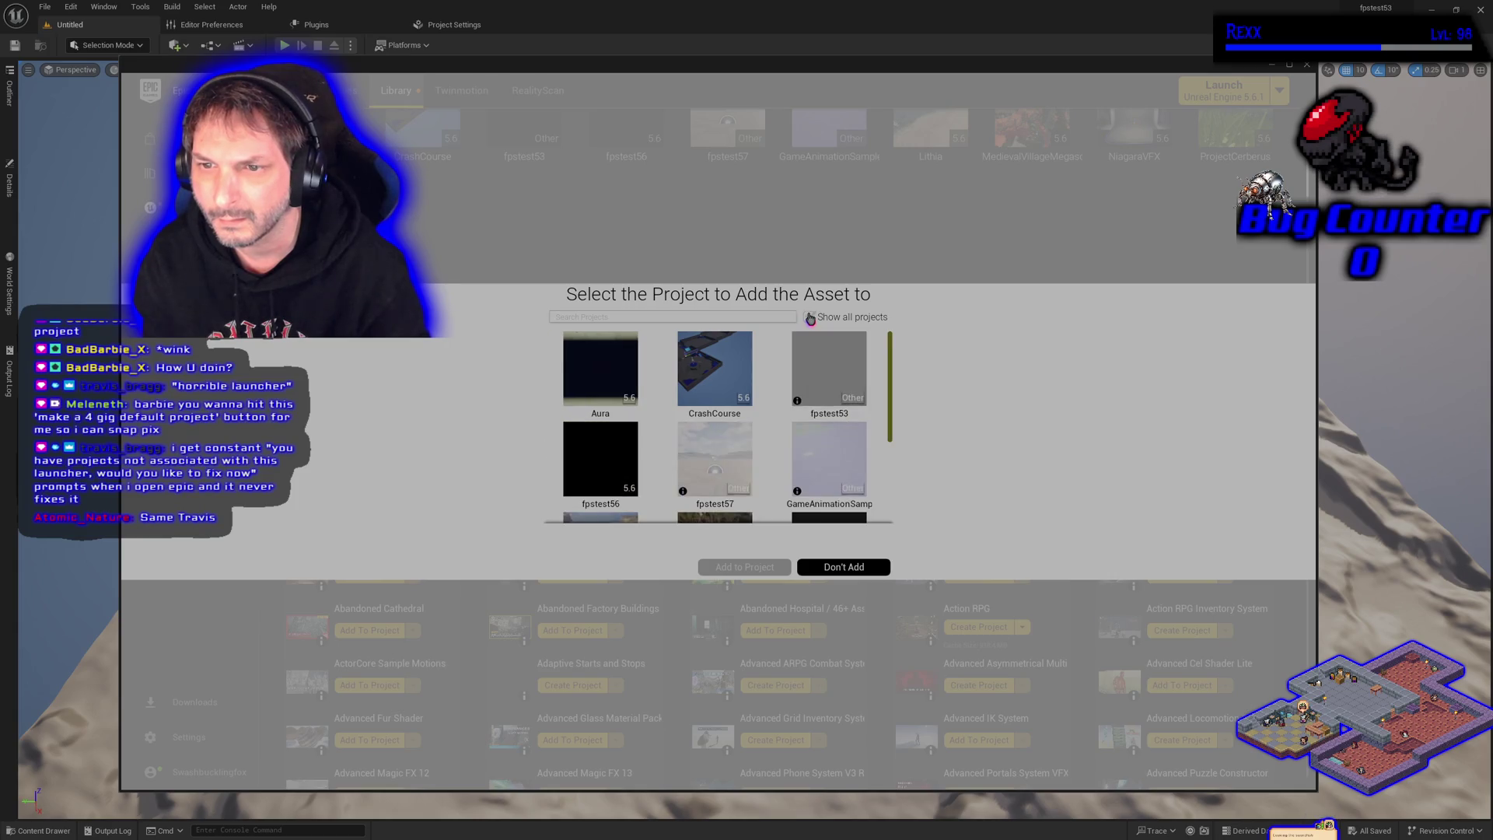
{"action": "left_click", "coordinate": [838, 377]}
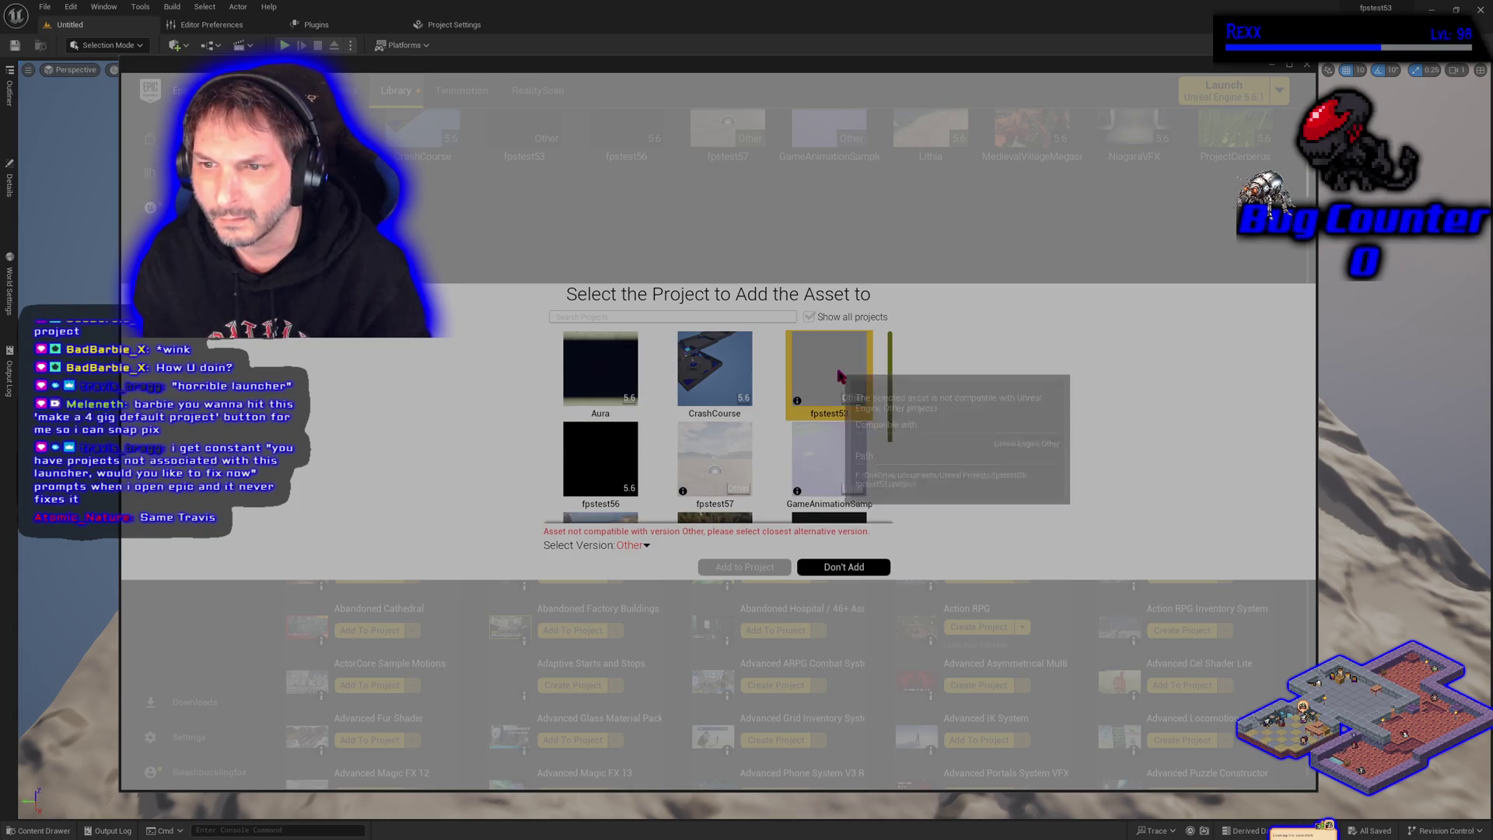
{"action": "left_click", "coordinate": [644, 546]}
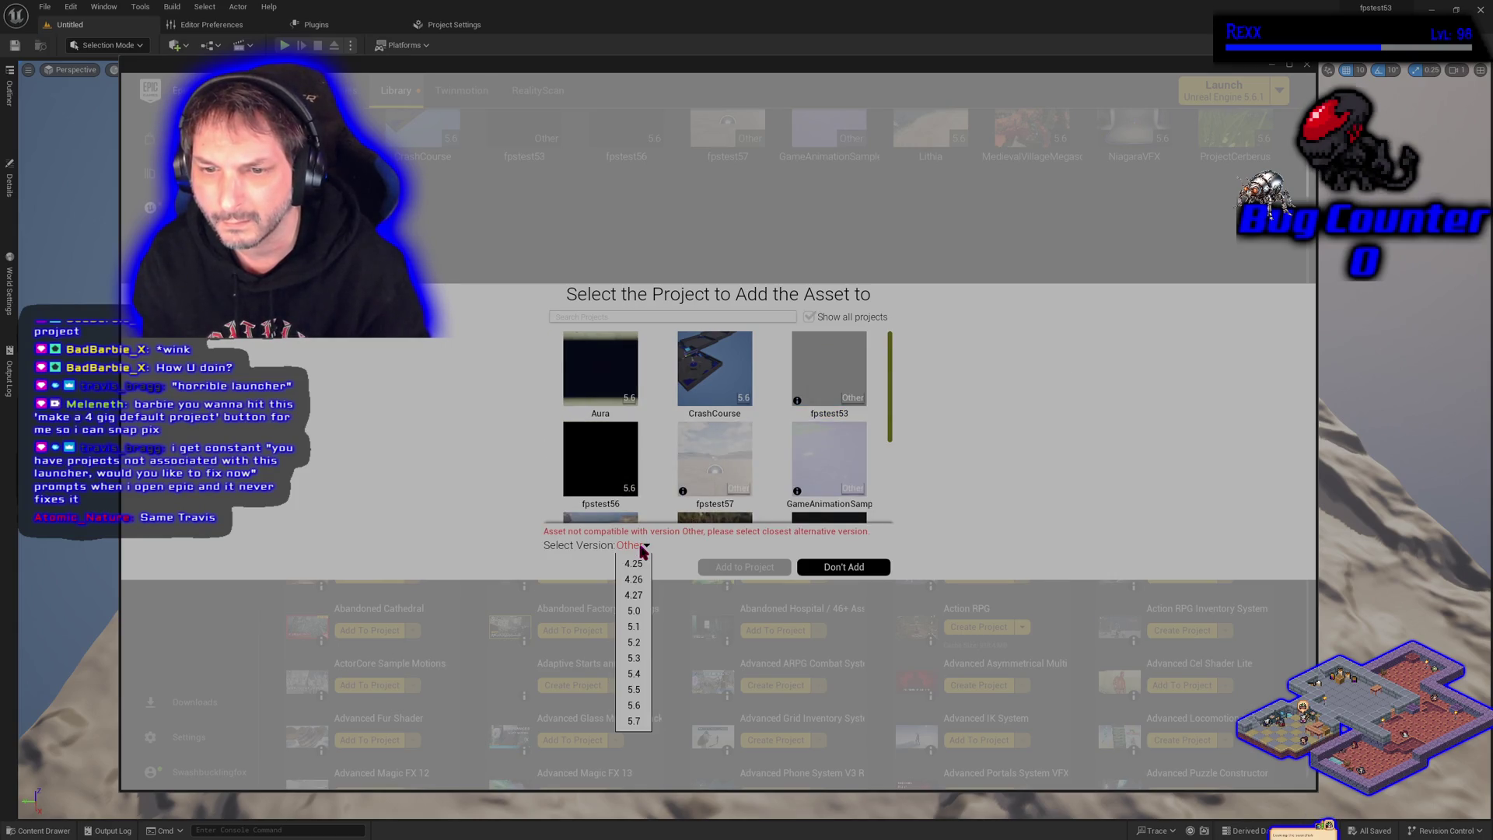
{"action": "left_click", "coordinate": [637, 671]}
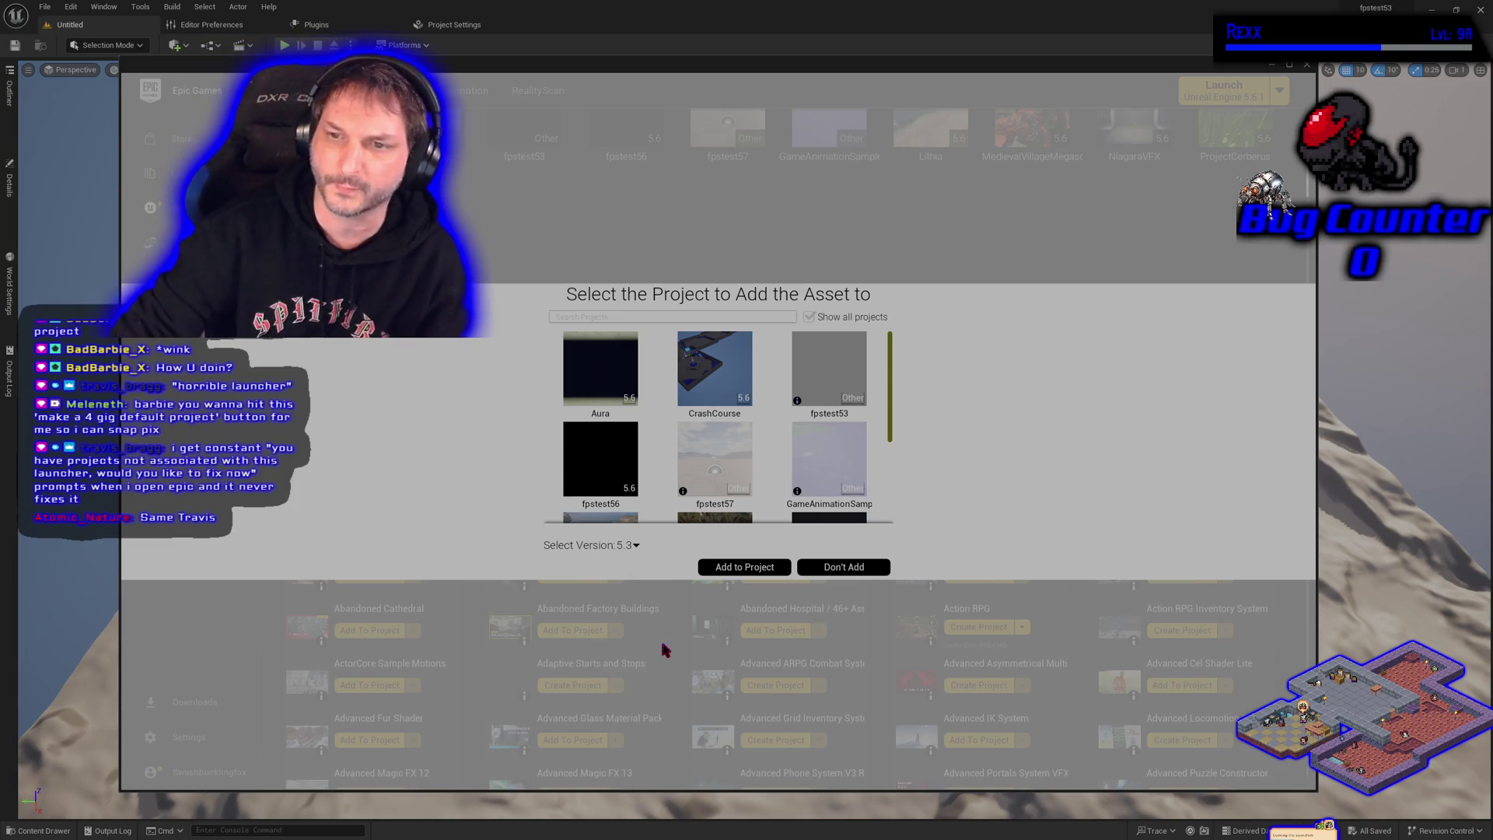
{"action": "left_click", "coordinate": [770, 575]}
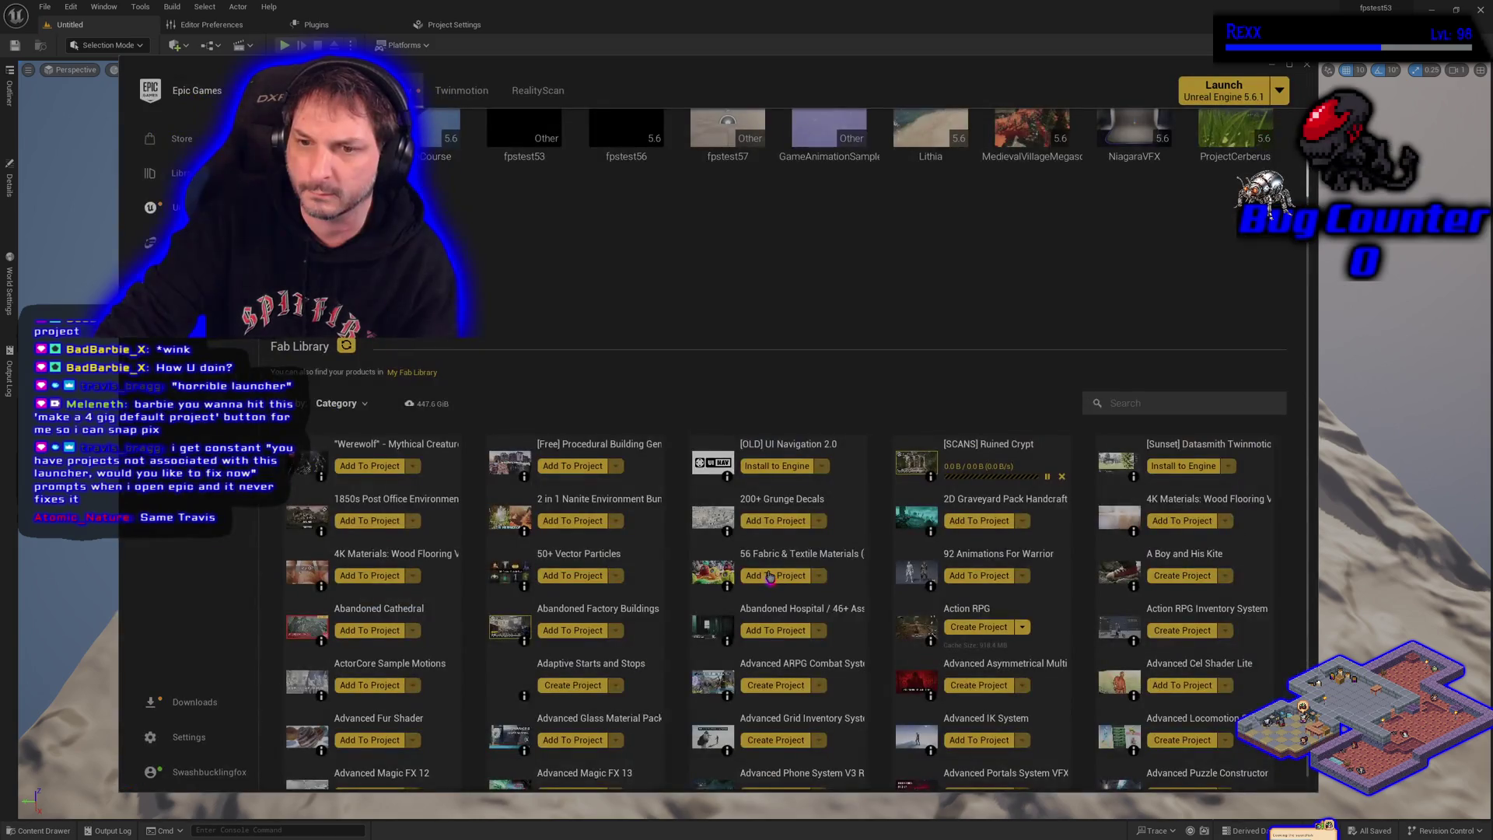
Scroll up to the project list while Ruined Crypt's 6.5 GB download continues
{"action": "scroll", "coordinate": [659, 401], "scroll_direction": "up", "scroll_amount": 1}
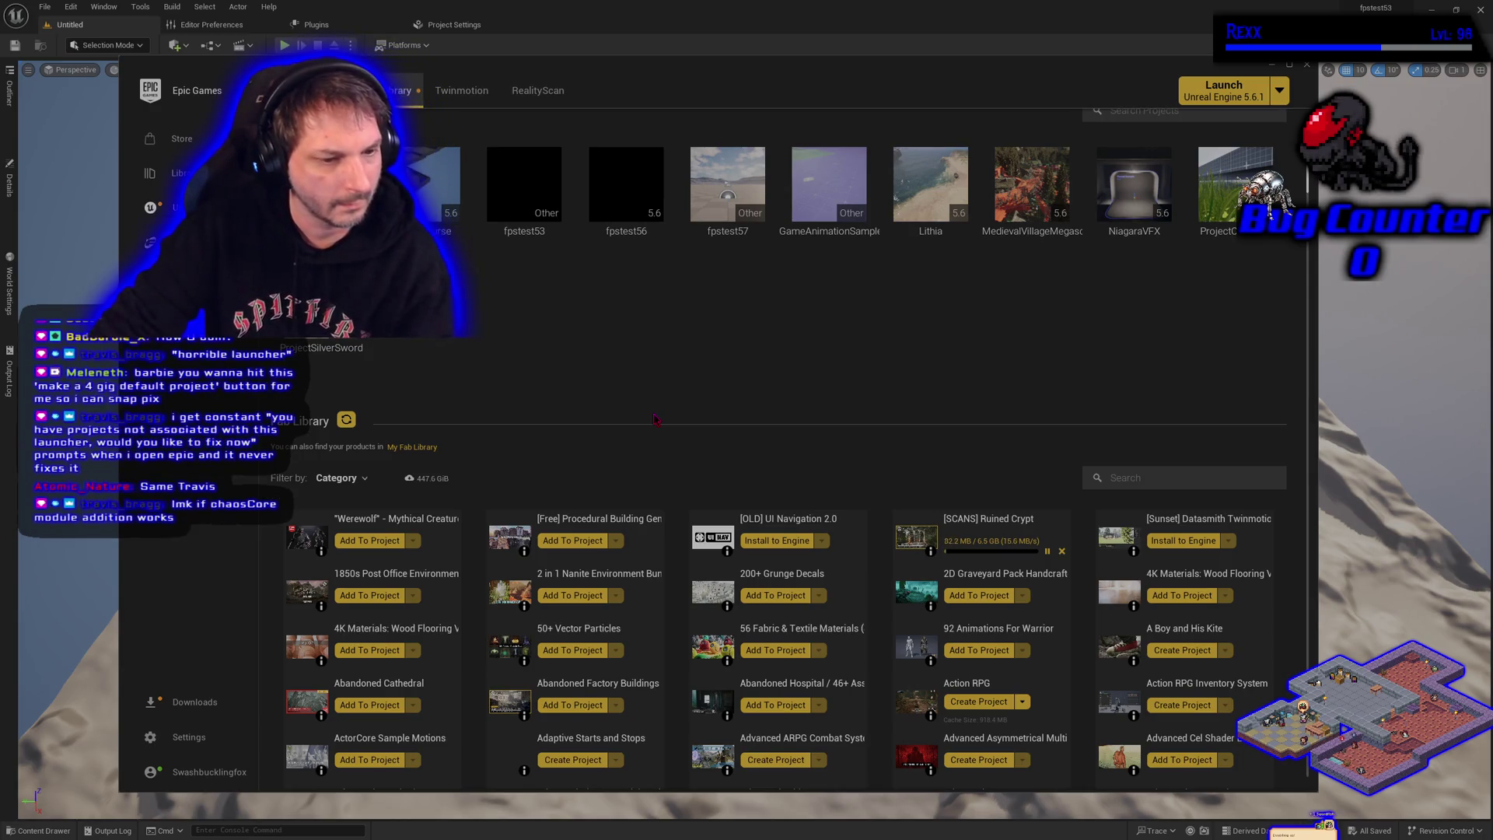
{"action": "scroll", "coordinate": [614, 350], "scroll_direction": "up", "scroll_amount": 1}
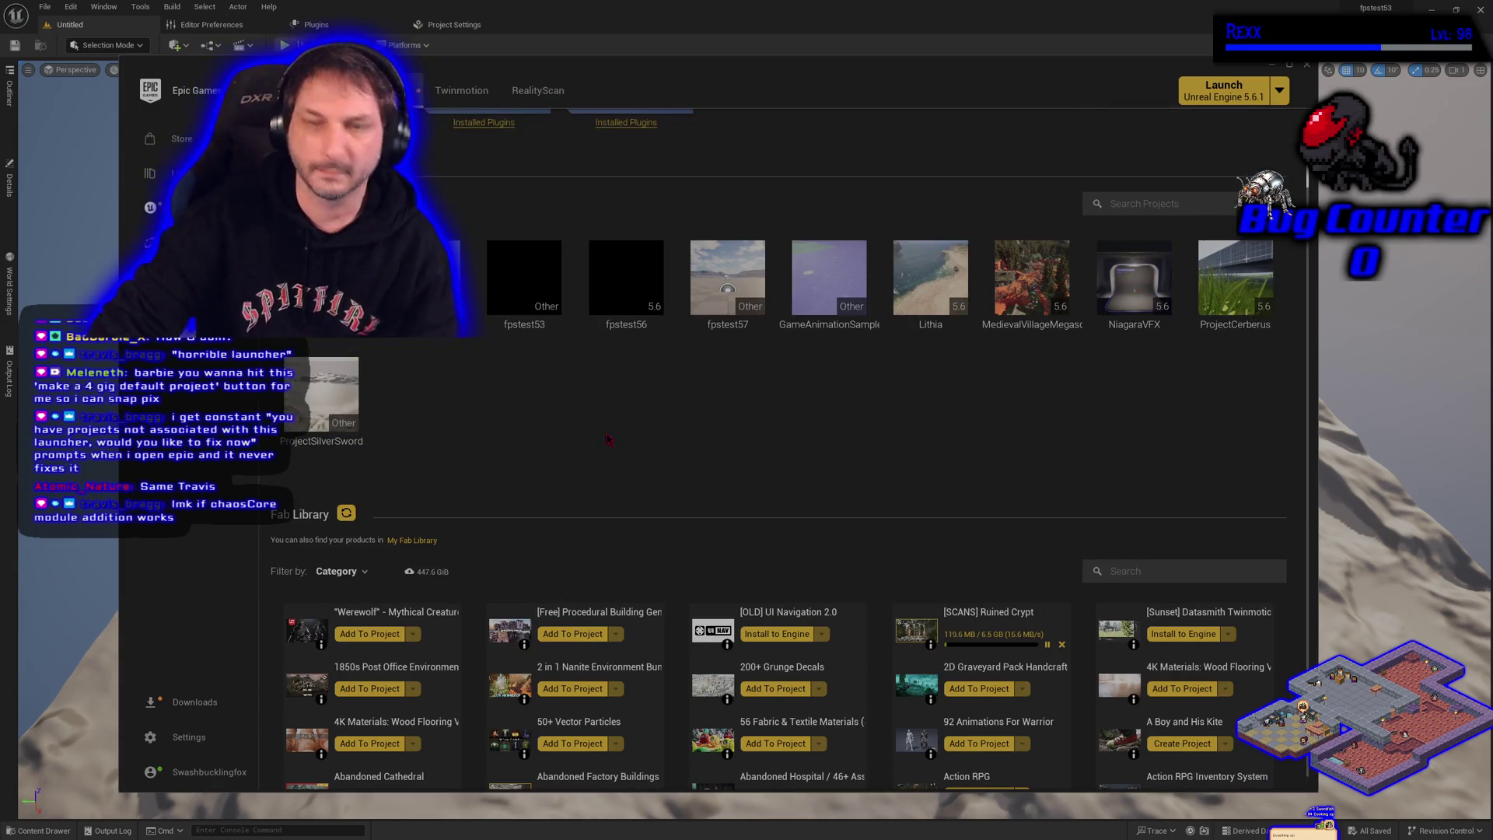
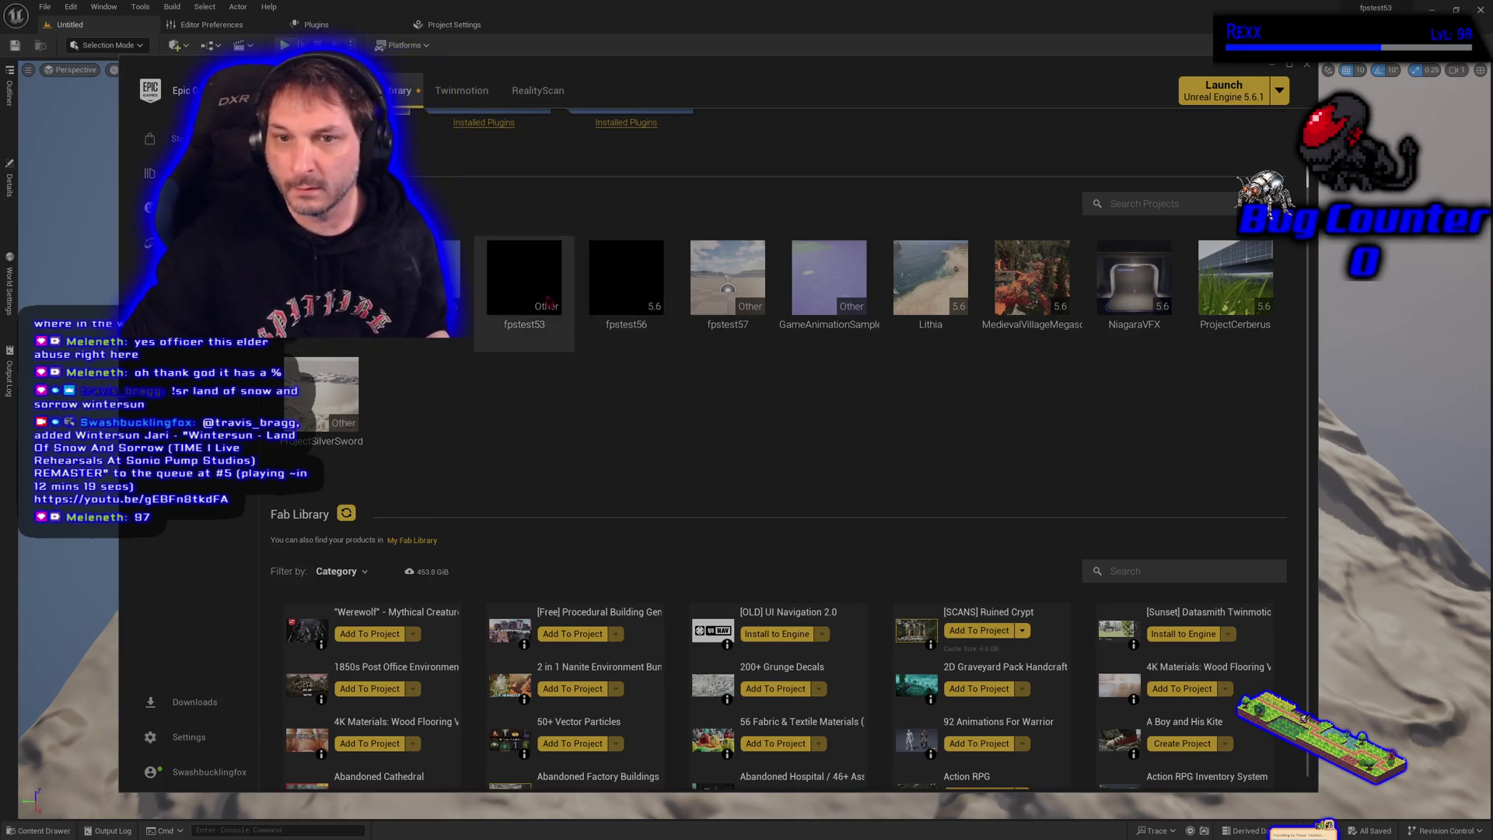
Launch fpstest53, then start adding Ruined Crypt to fpstest56 and cancel with Don't Add
{"action": "double_click", "coordinate": [525, 277]}
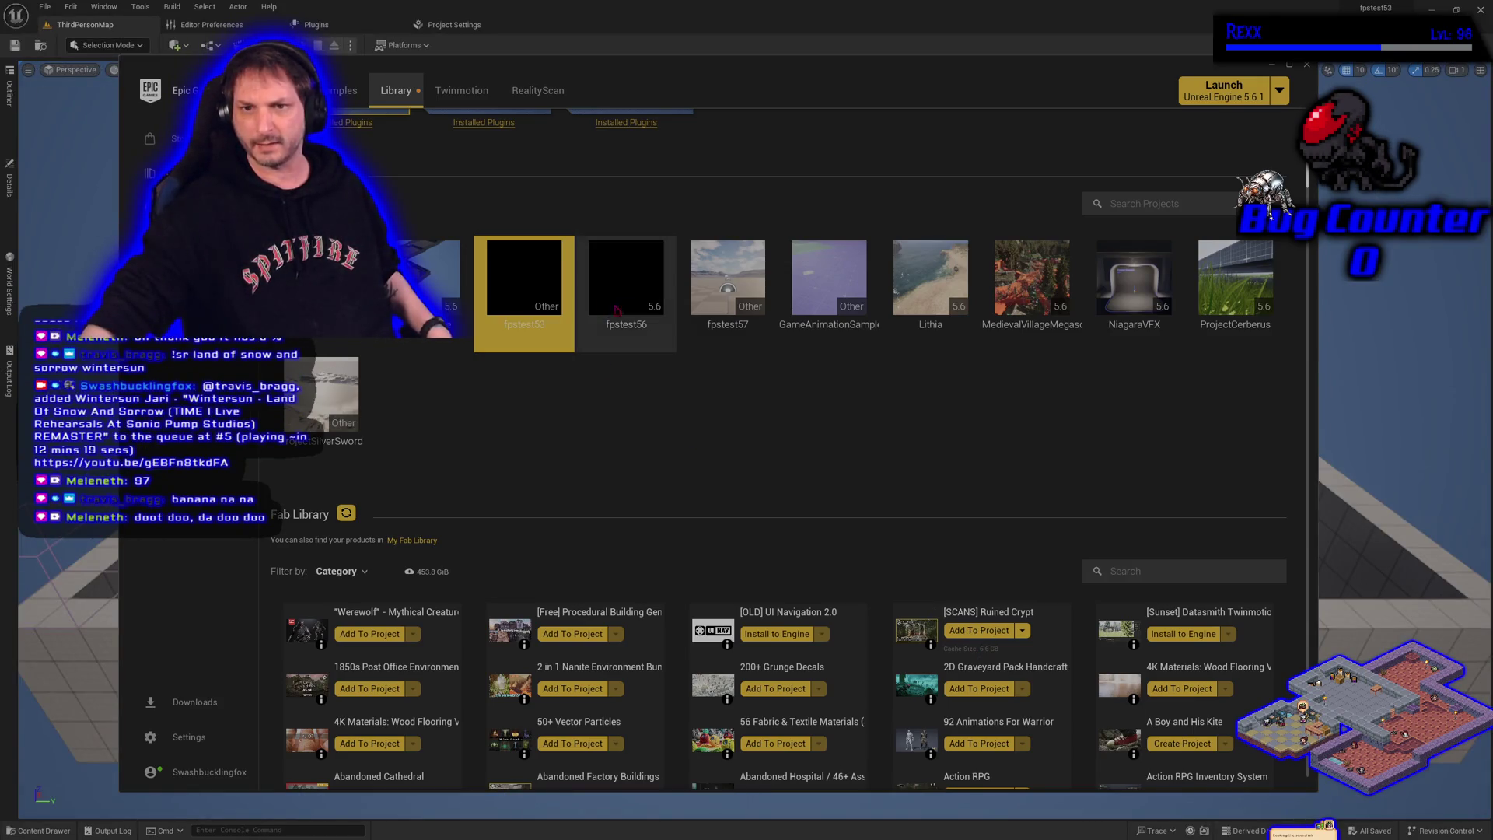
{"action": "left_click", "coordinate": [981, 632]}
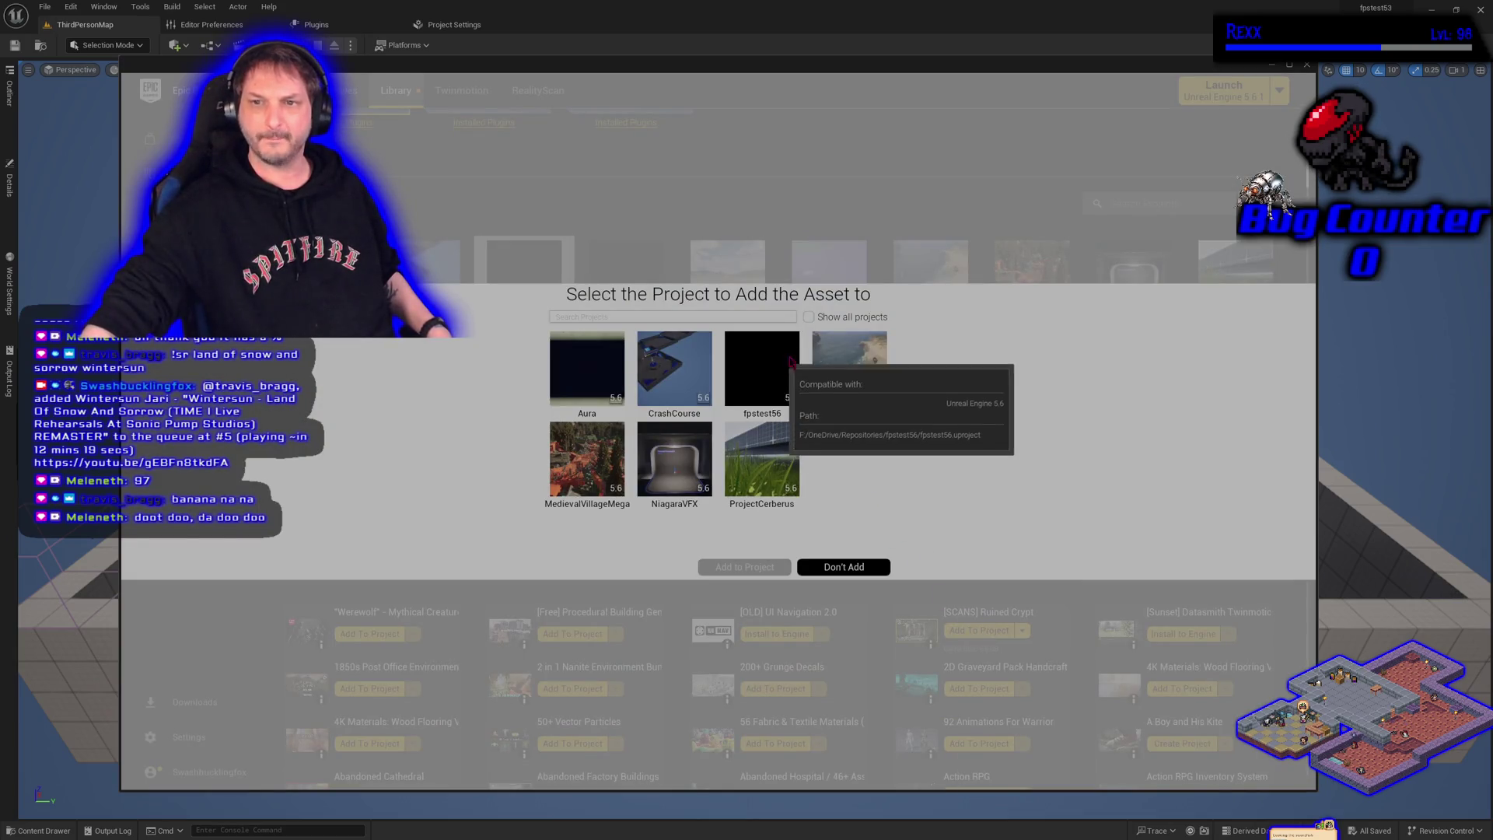
{"action": "left_click", "coordinate": [812, 316]}
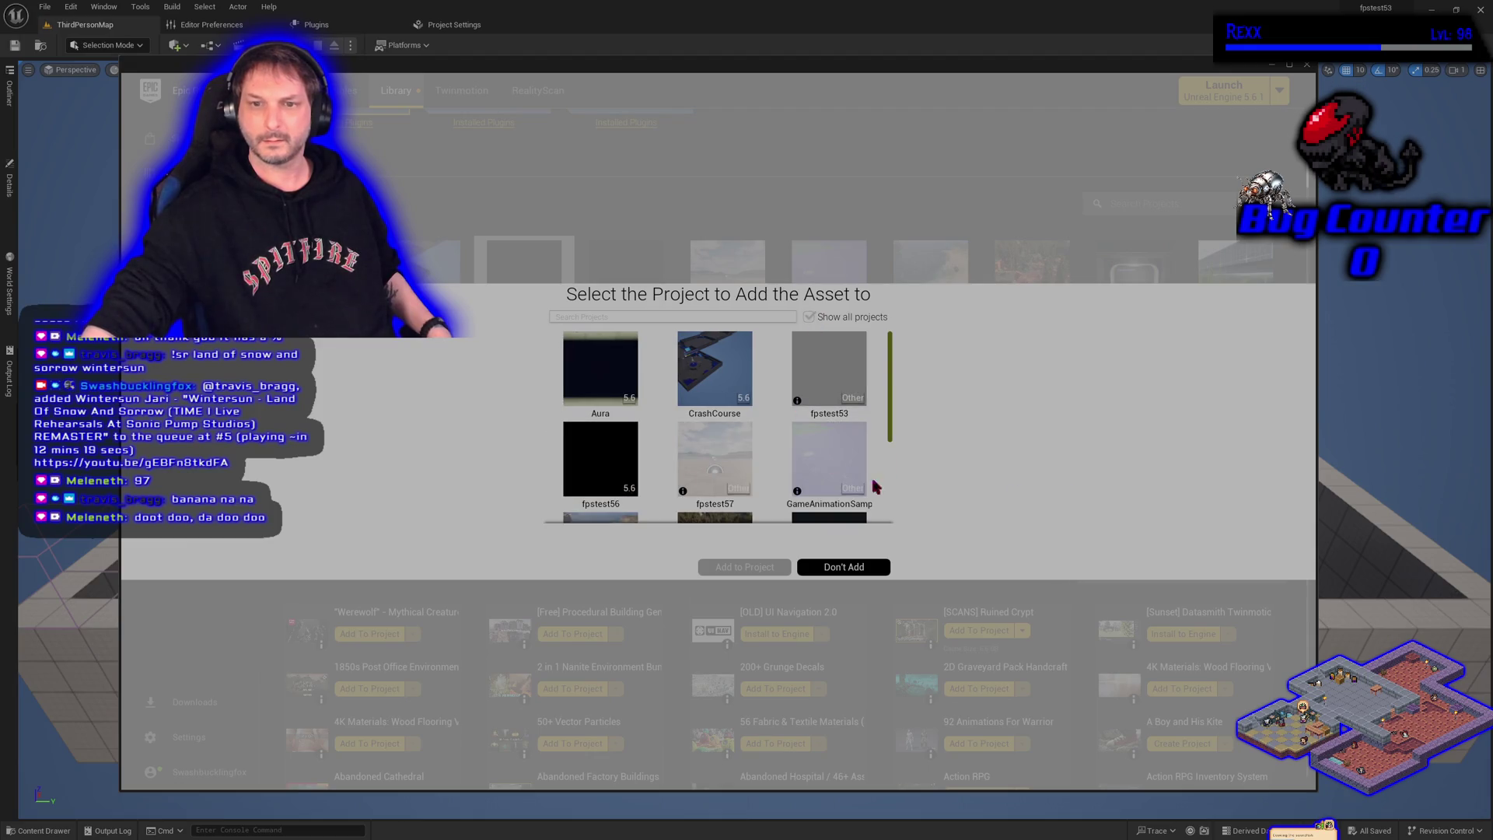
{"action": "left_click", "coordinate": [576, 483]}
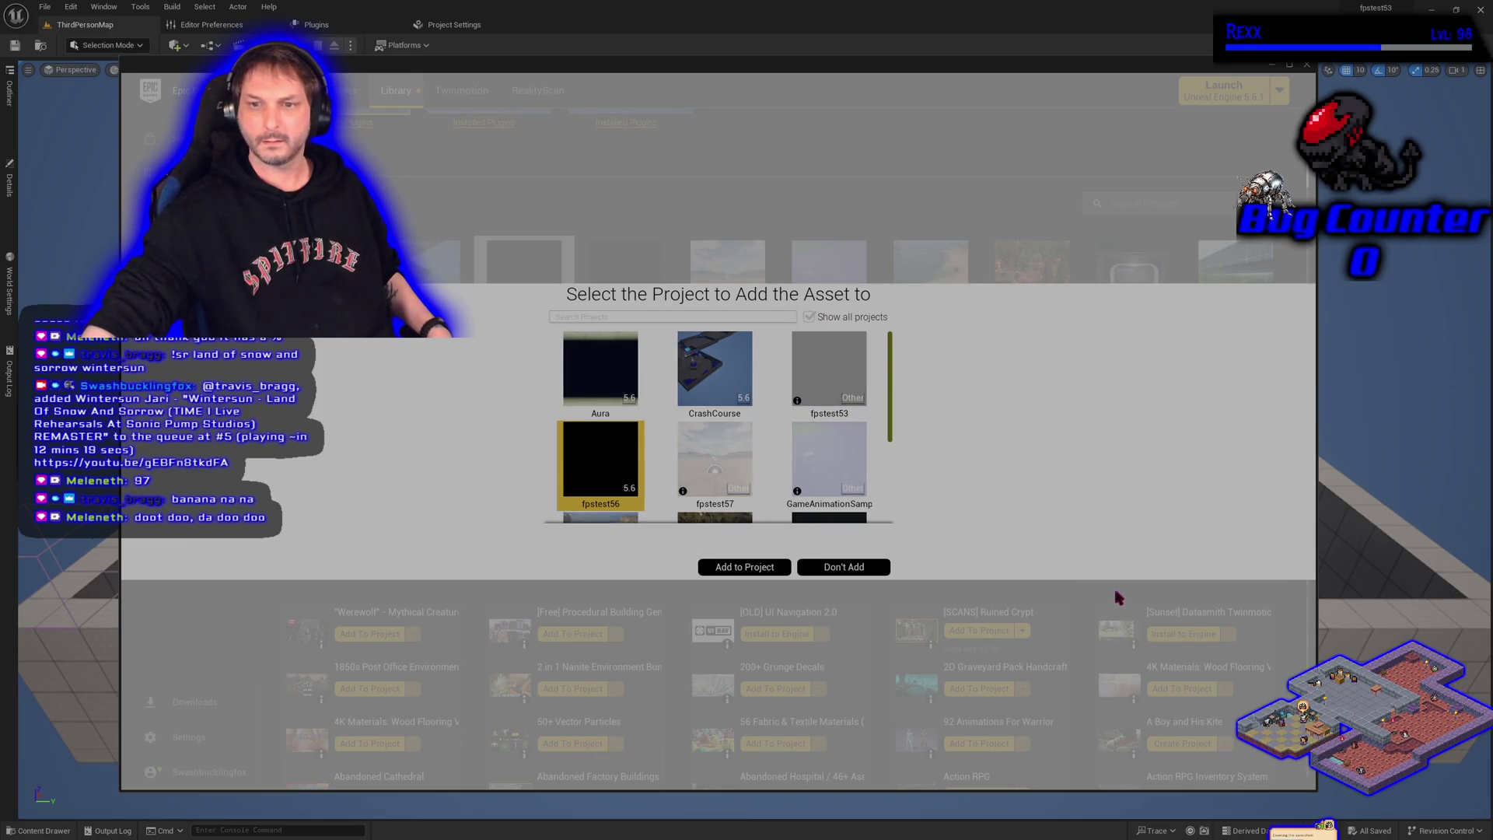
{"action": "scroll", "coordinate": [638, 442], "scroll_direction": "down", "scroll_amount": 1}
{"action": "scroll", "coordinate": [638, 442], "scroll_direction": "down", "scroll_amount": 1}
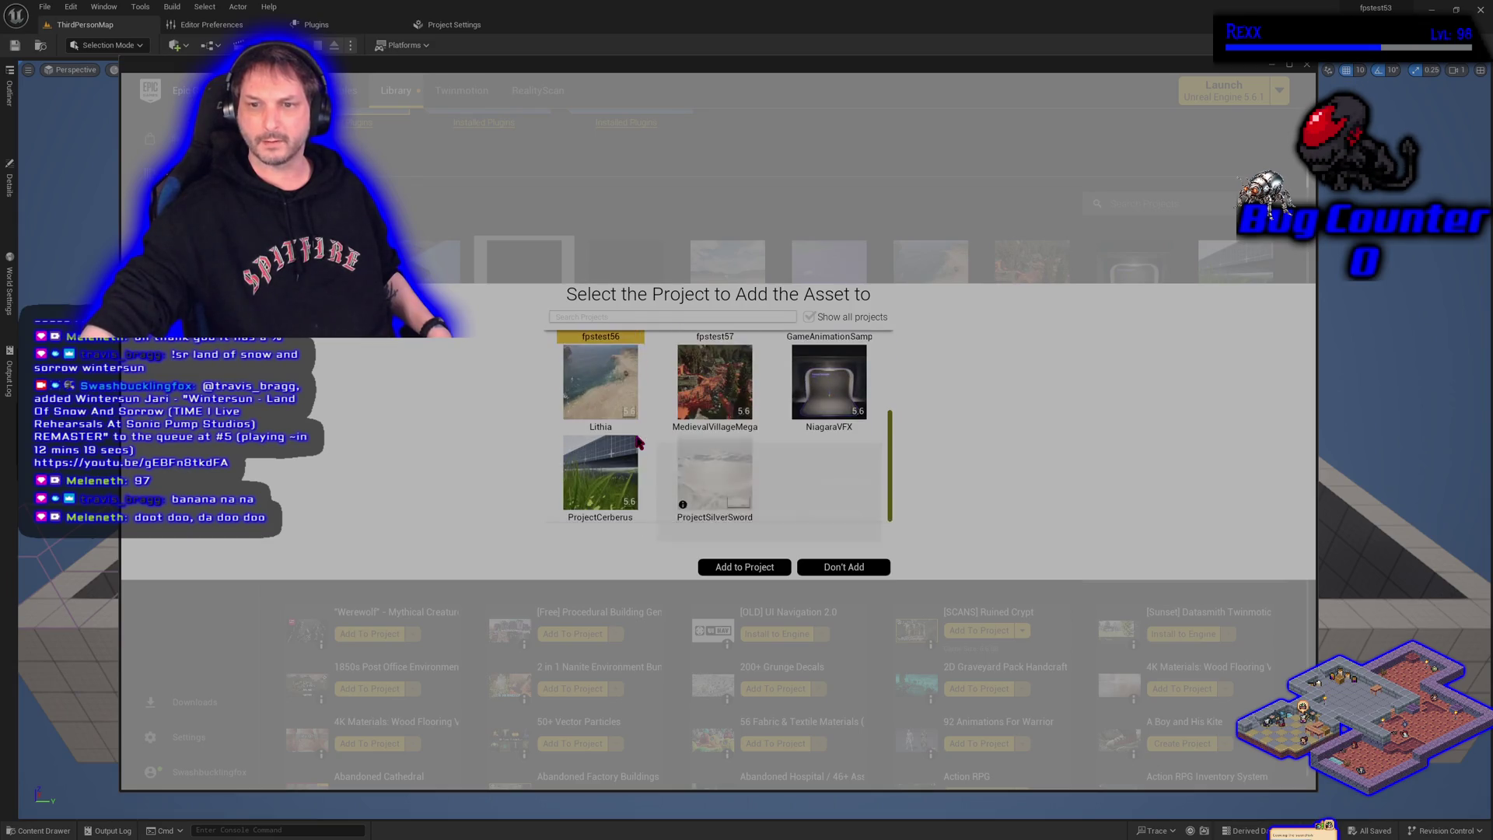
{"action": "scroll", "coordinate": [815, 497], "scroll_direction": "up", "scroll_amount": 3}
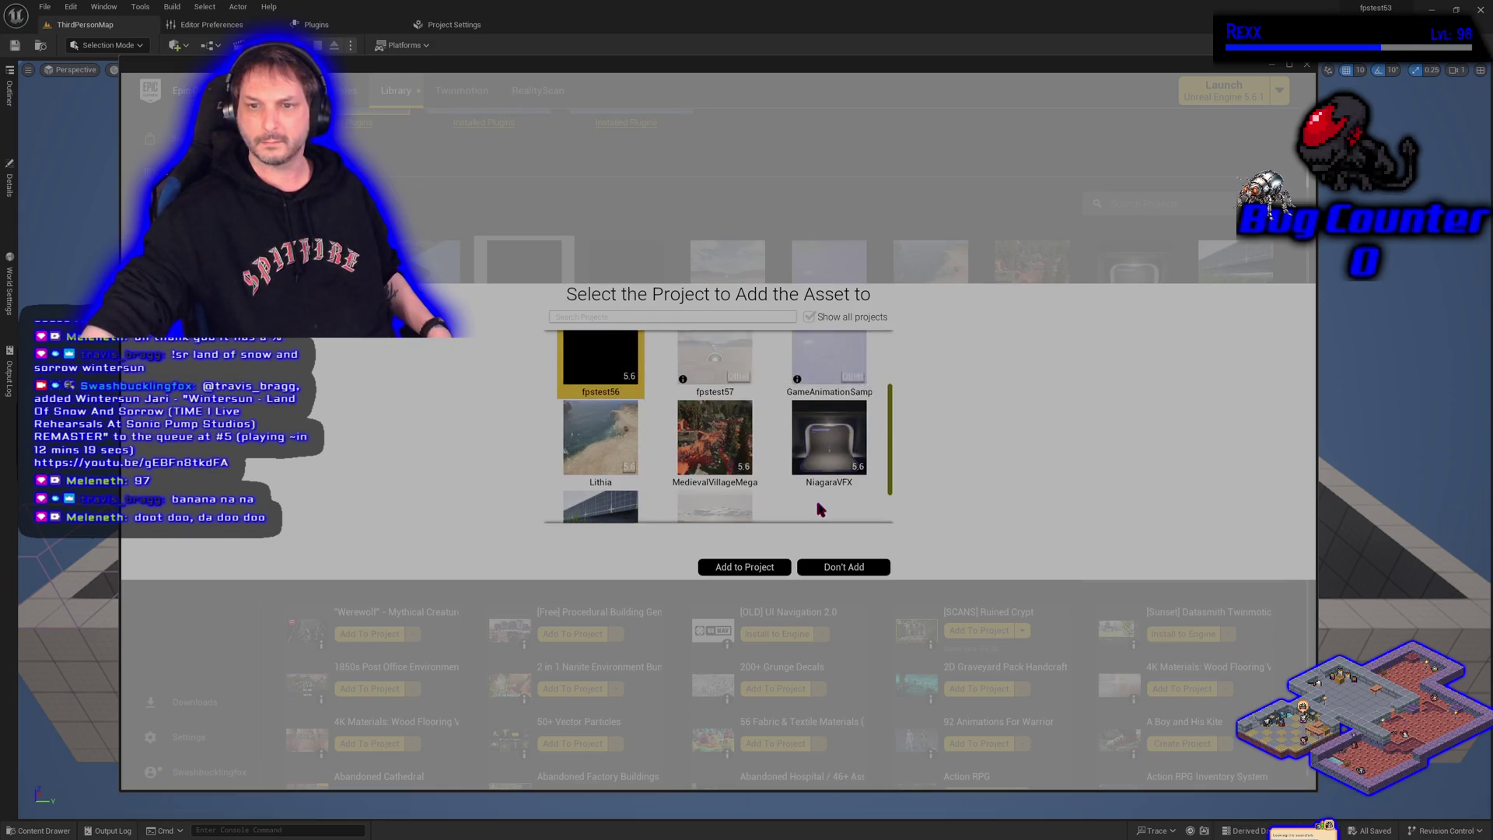
{"action": "left_click", "coordinate": [840, 566]}
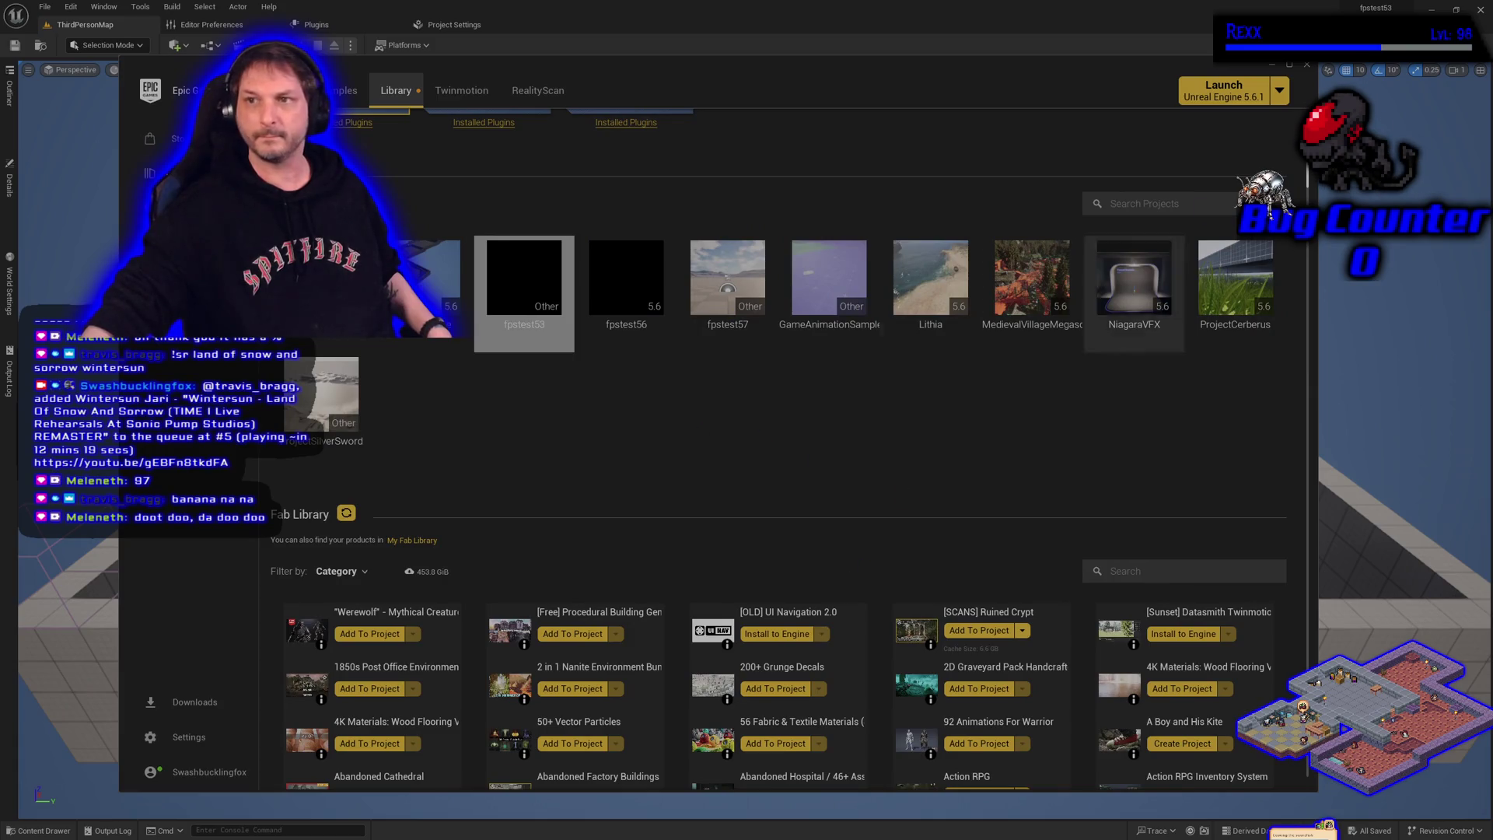
Back in the editor, migrate the RuinedCrypt folder from the Content Drawer and accept the Asset Report
{"action": "key", "text": "alt+Tab"}
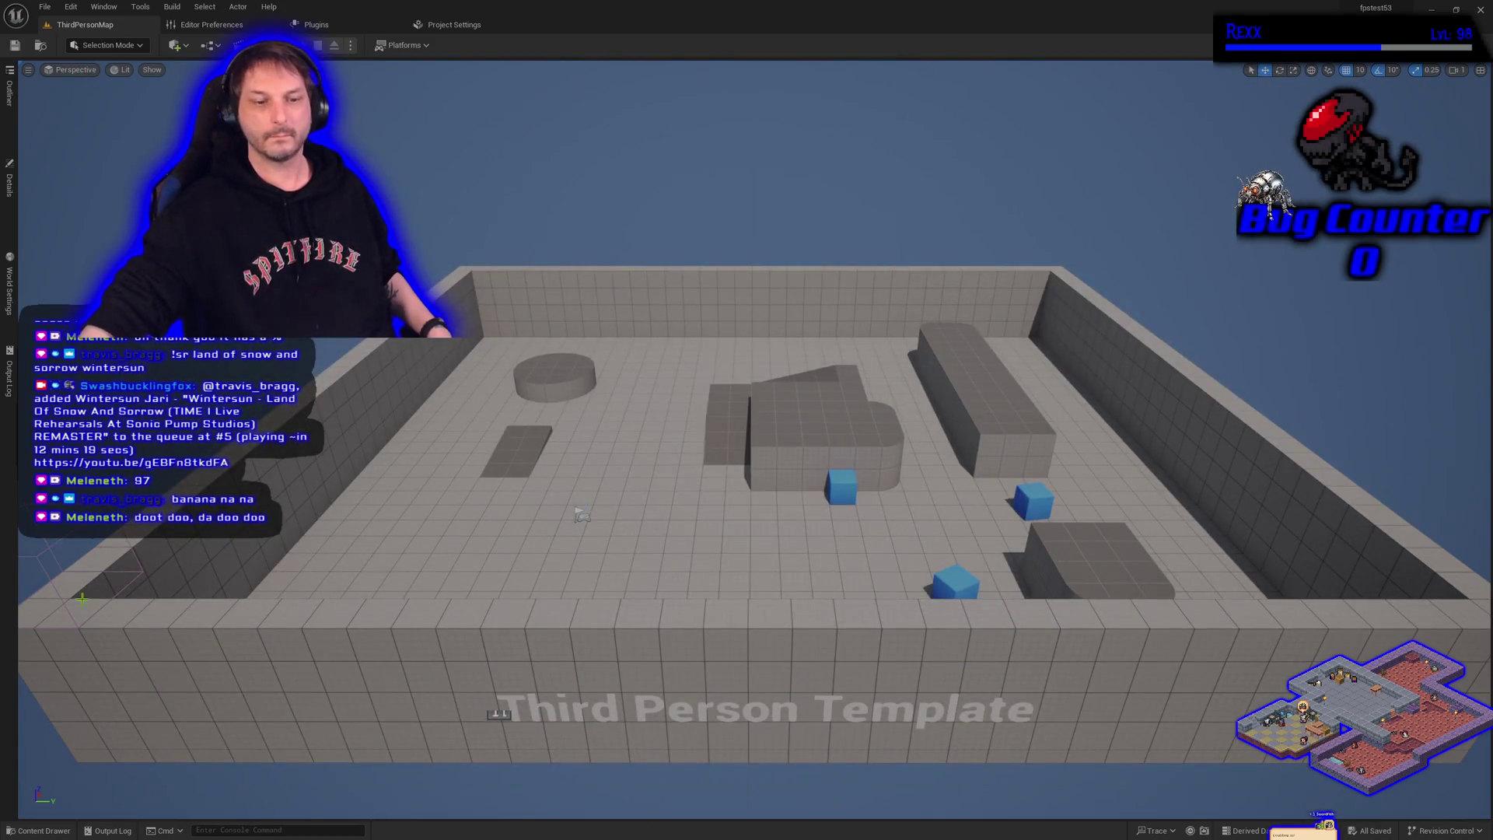
{"action": "left_click", "coordinate": [31, 829]}
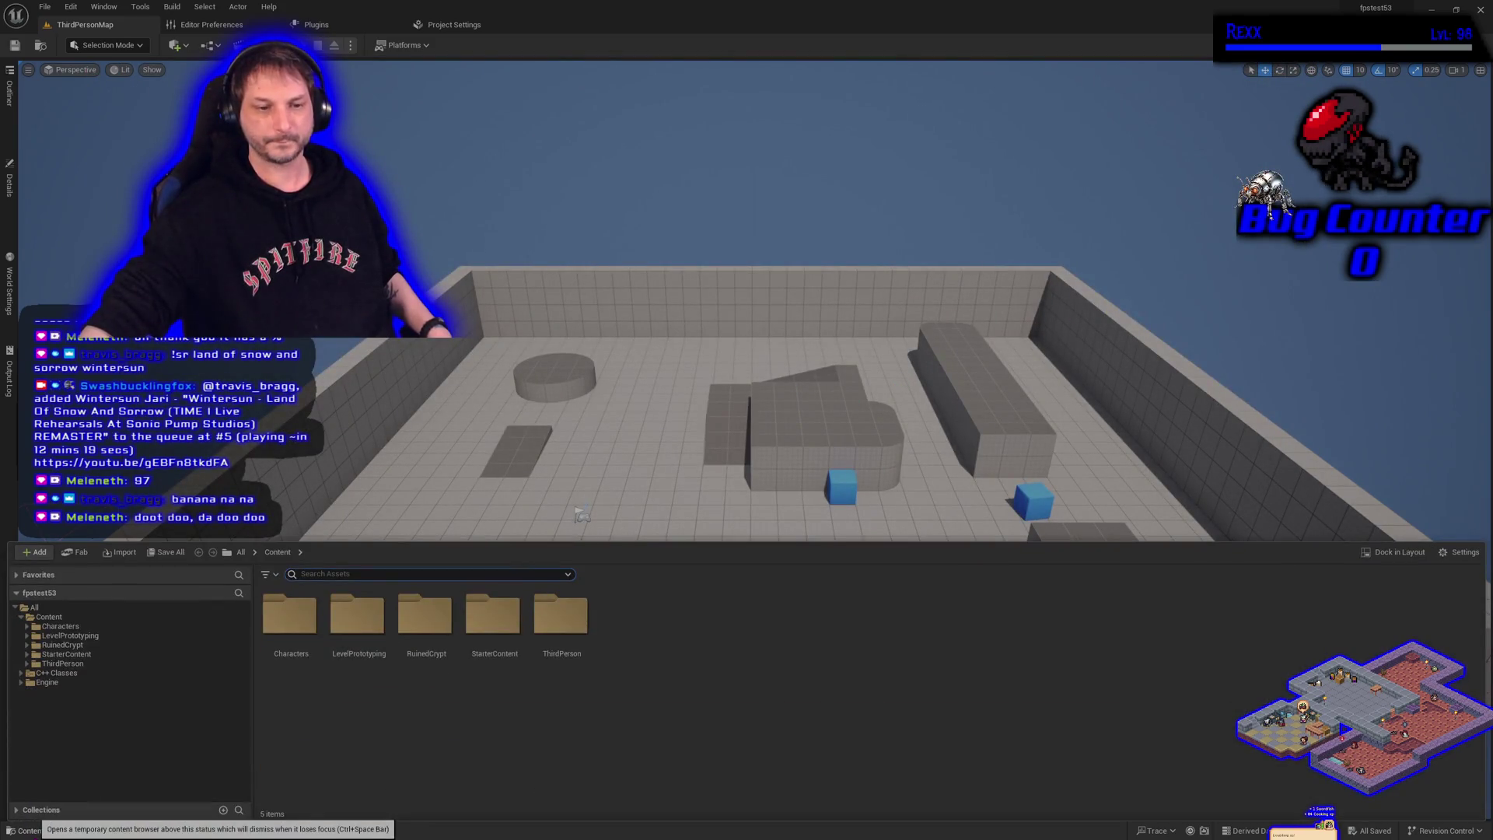
{"action": "left_click", "coordinate": [76, 646]}
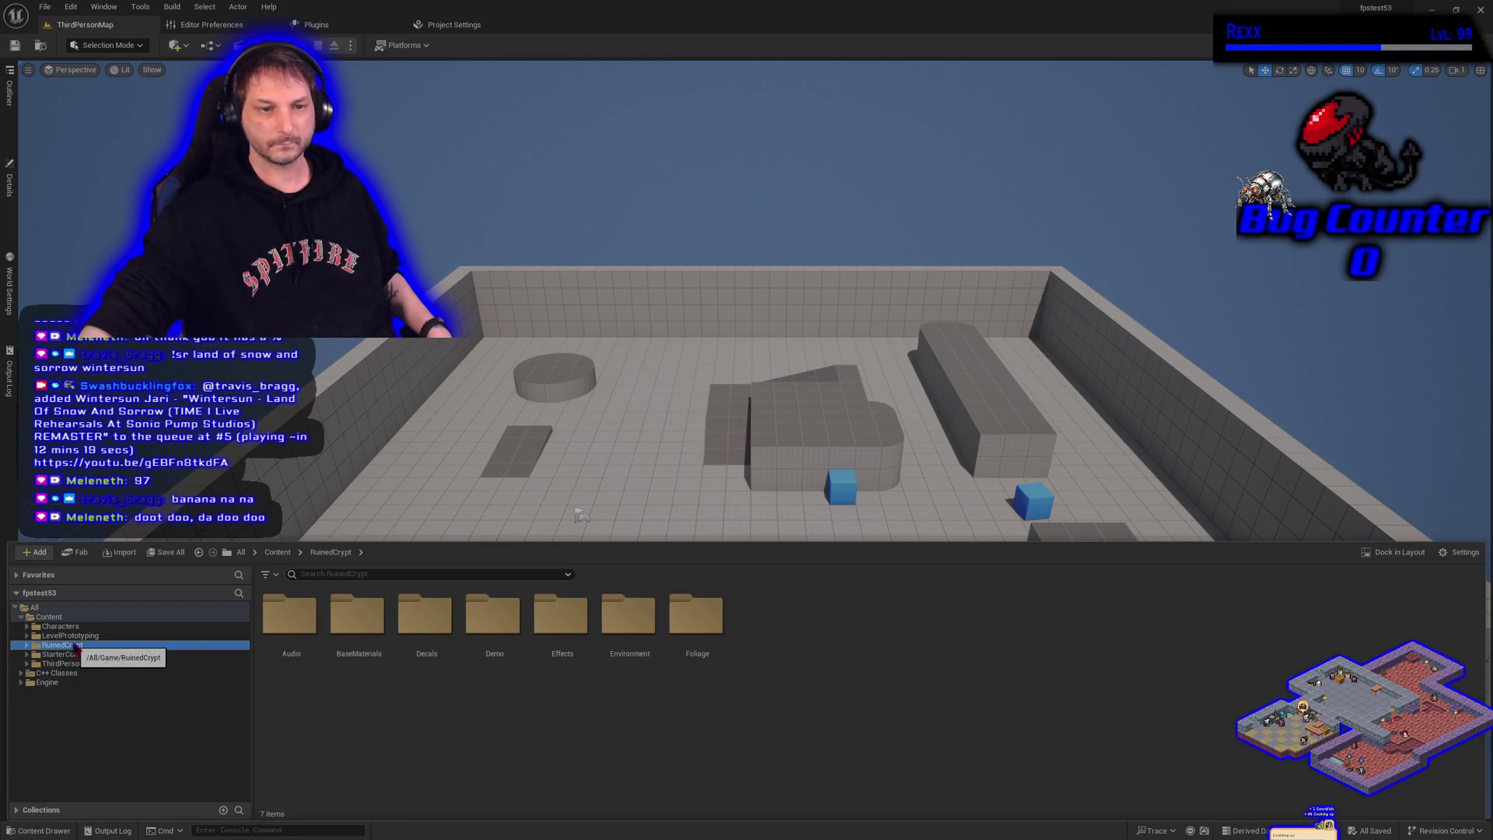
{"action": "right_click", "coordinate": [76, 645]}
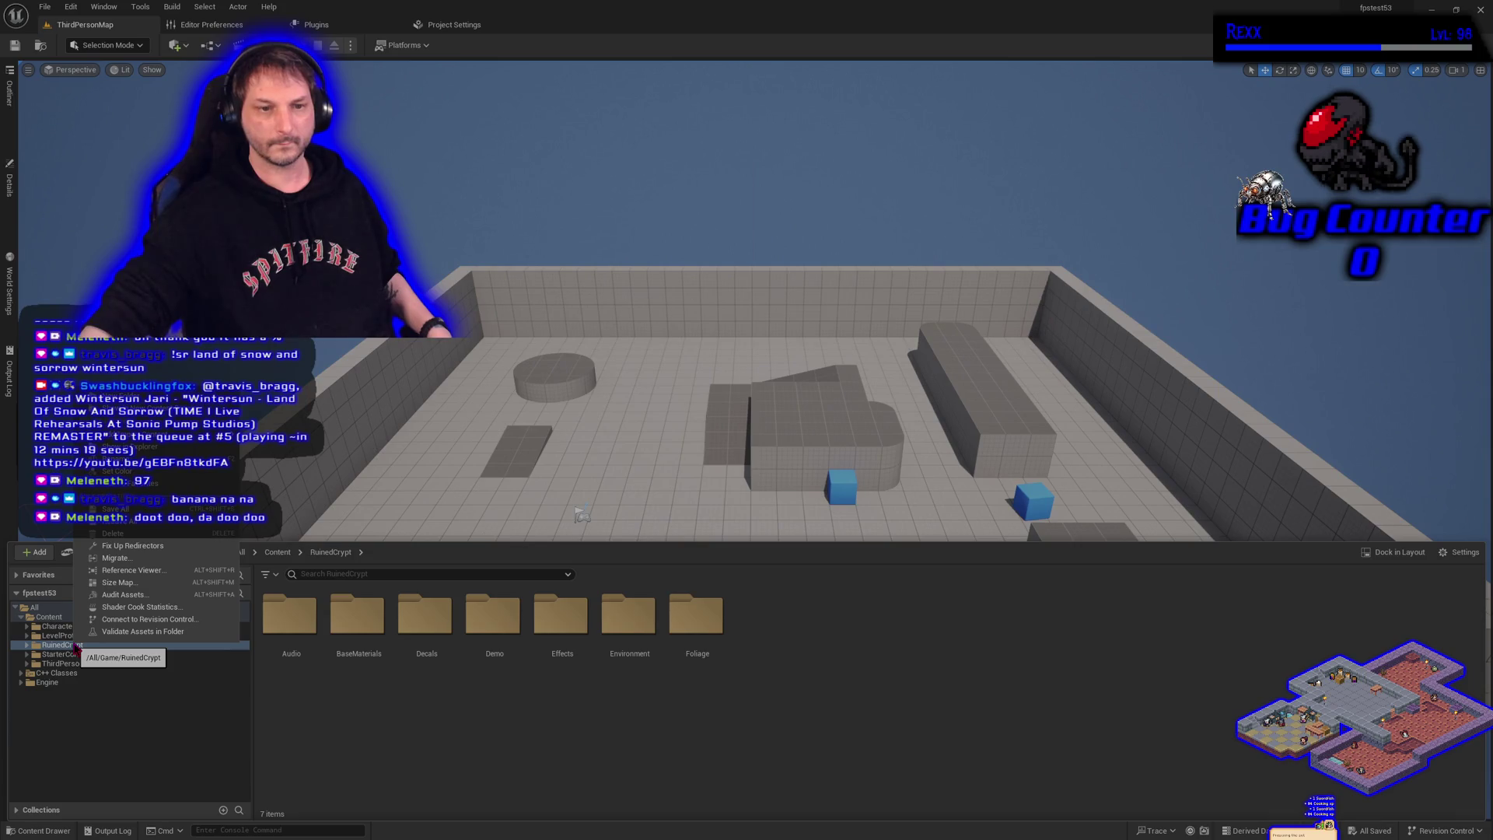
{"action": "left_click", "coordinate": [115, 558]}
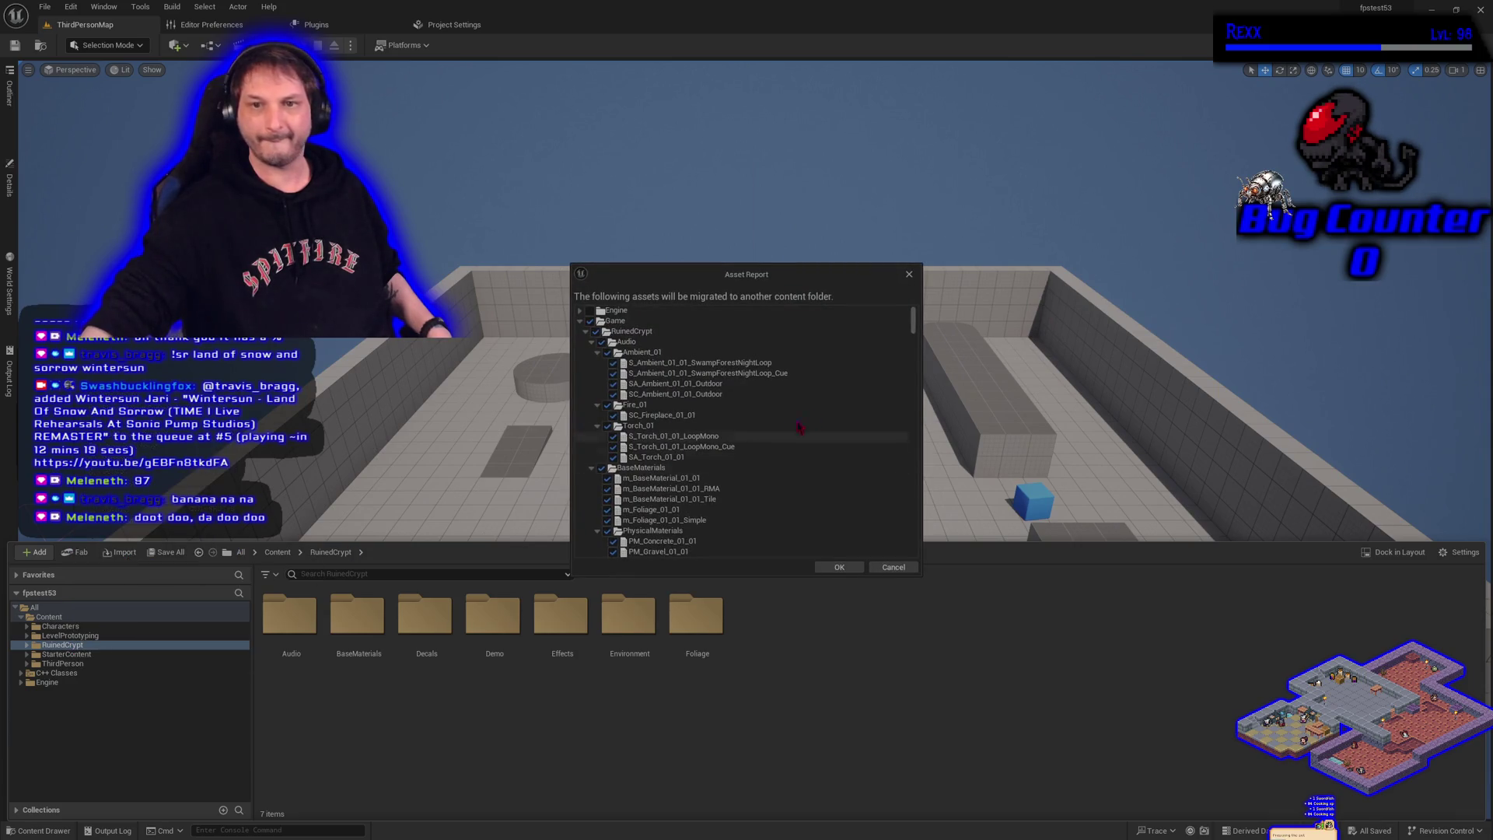
{"action": "left_click", "coordinate": [840, 567]}
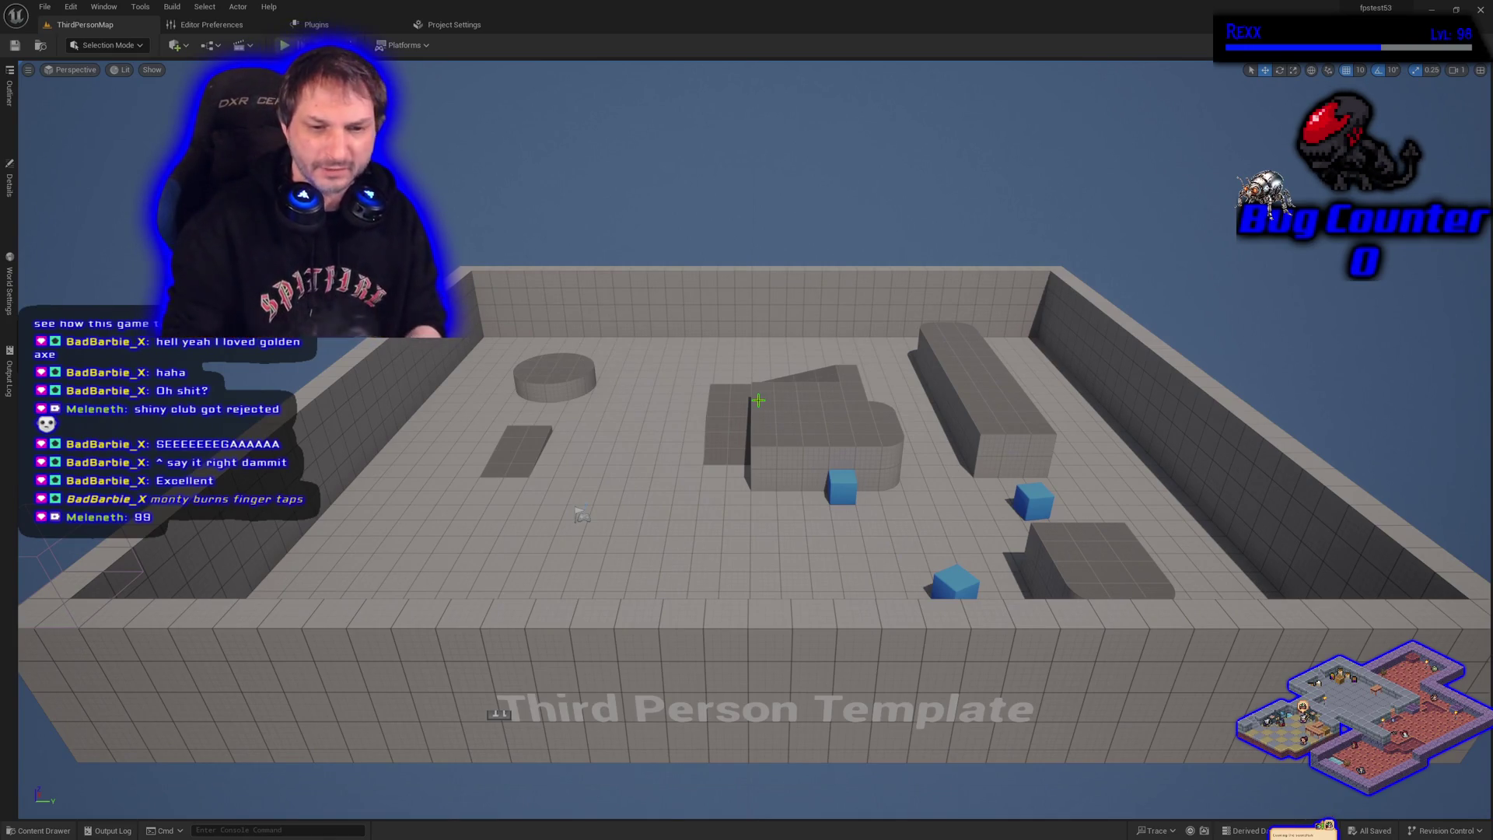
Browse the Content Drawer to Demo > Maps > RuinedCrypt_01 and load RuinedCrypt_01_P
{"action": "left_click", "coordinate": [51, 830]}
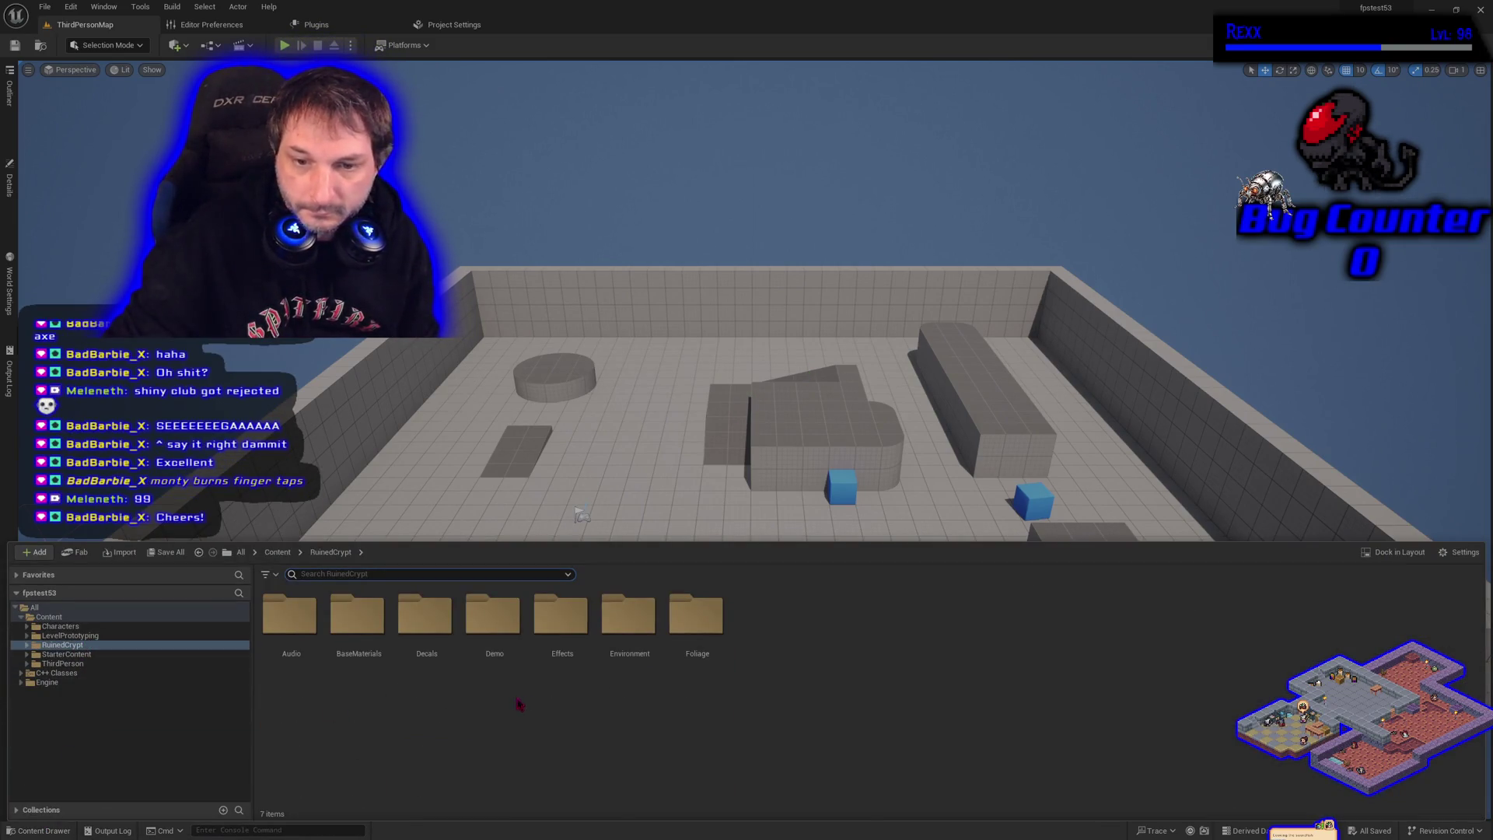
{"action": "double_click", "coordinate": [494, 618]}
{"action": "double_click", "coordinate": [426, 619]}
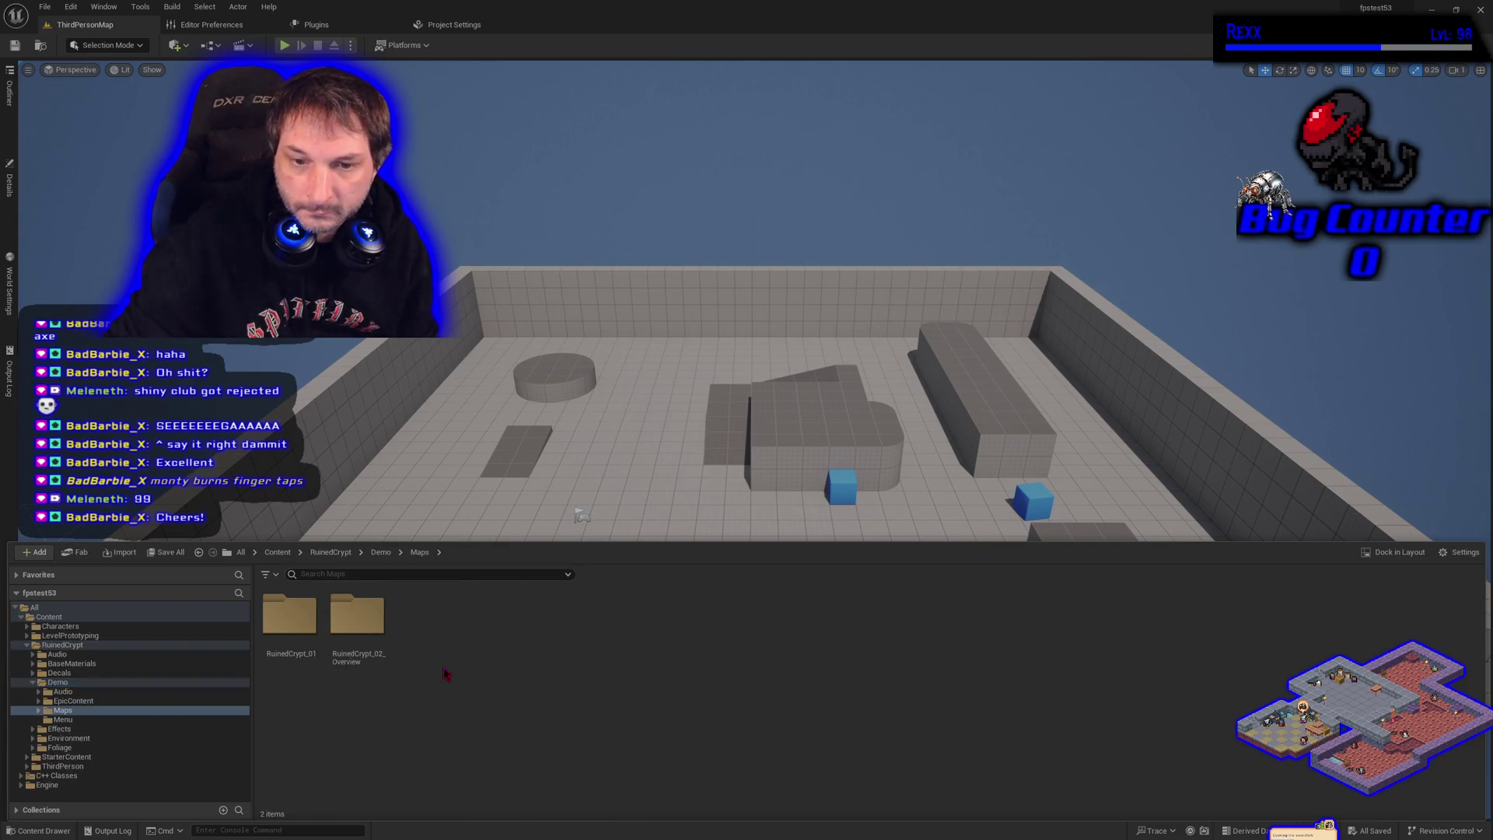
{"action": "double_click", "coordinate": [289, 618]}
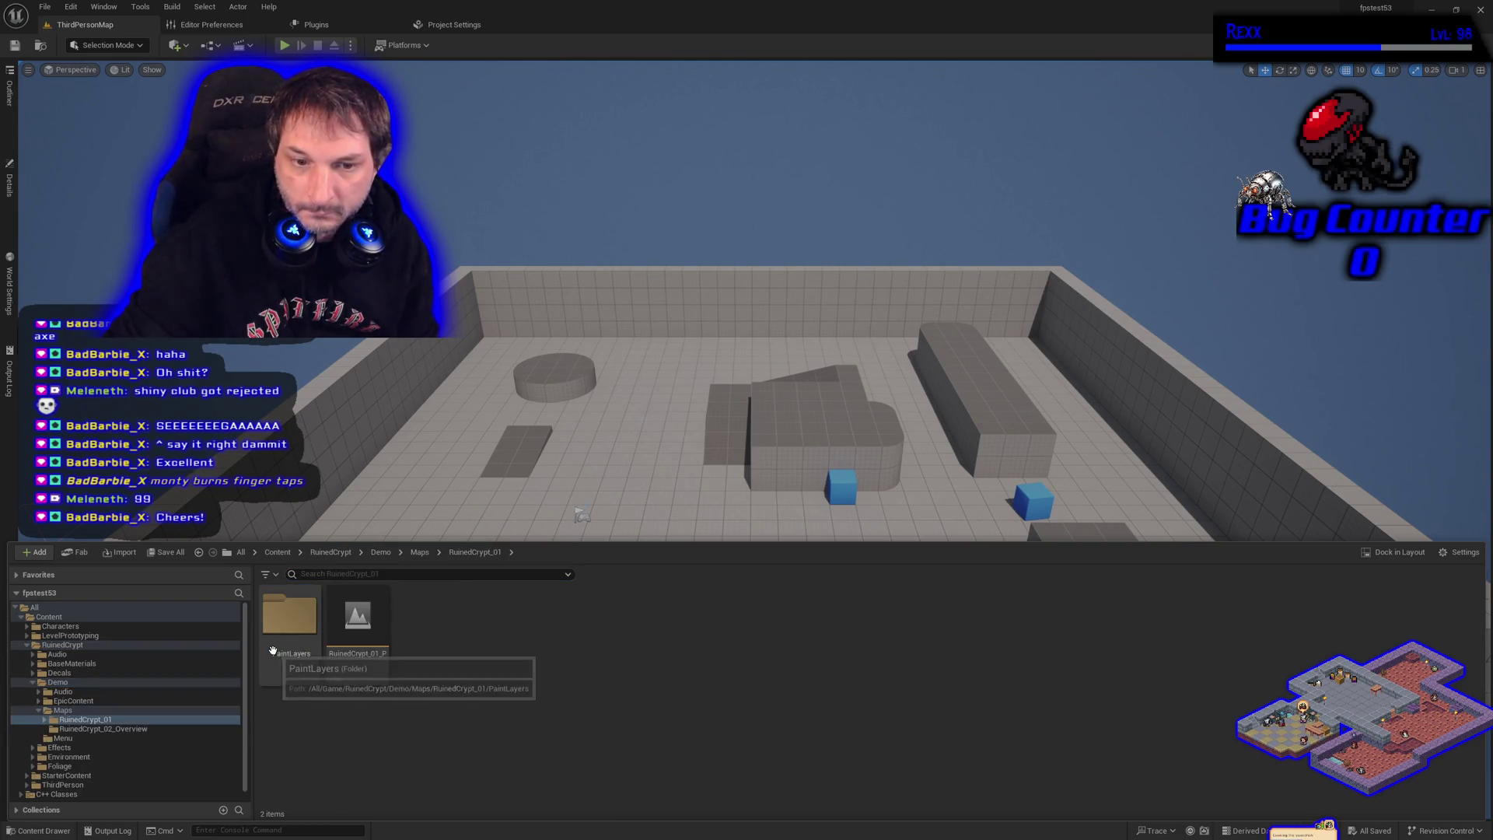
{"action": "double_click", "coordinate": [359, 674]}
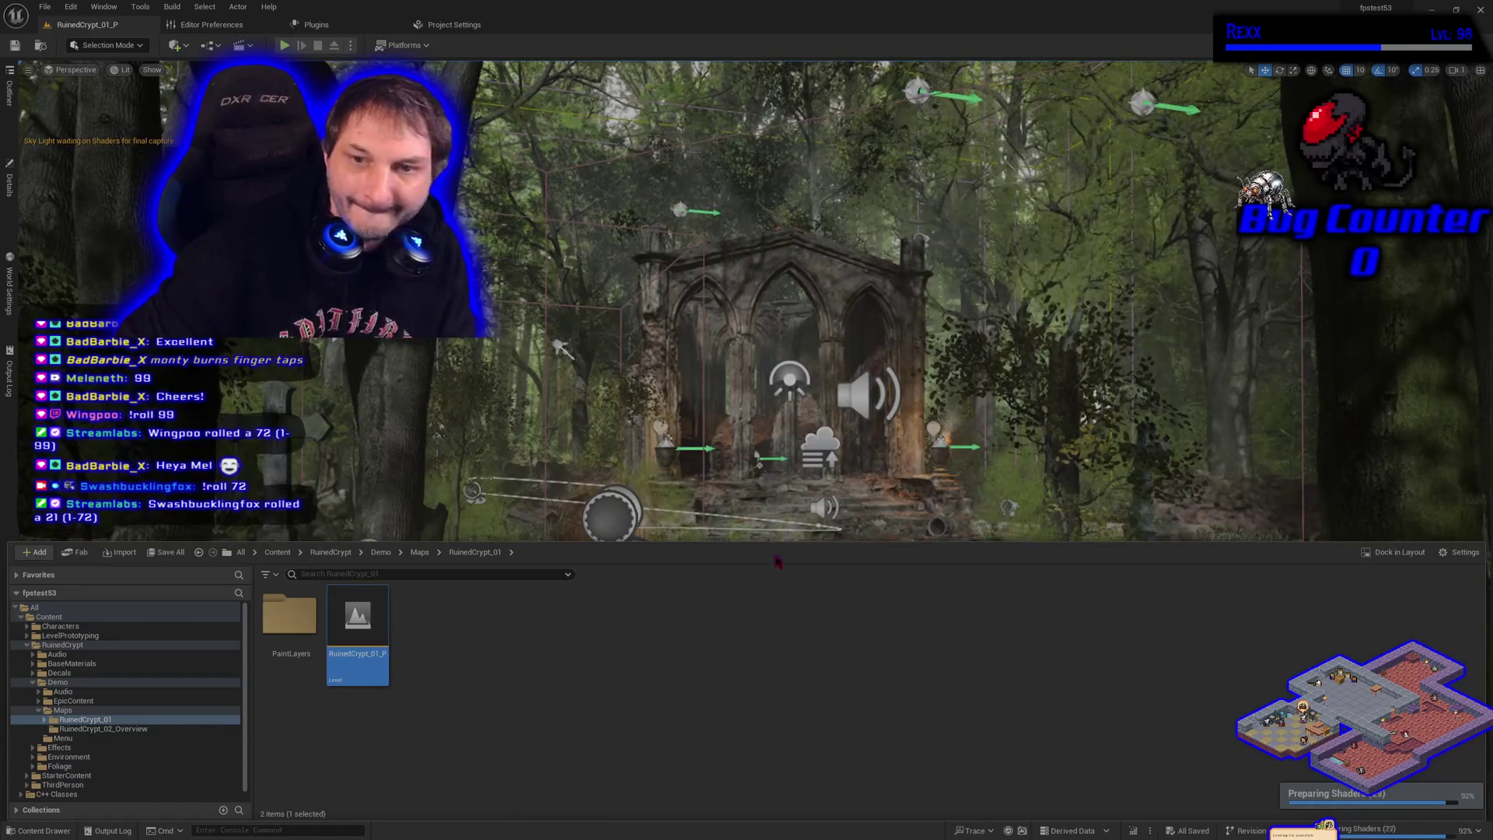
Close the Content Drawer, focus the selected actor with F, and fly the camera around the crypt ruins
{"action": "key", "text": "ctrl+space"}
{"action": "right_click", "coordinate": [721, 402]}
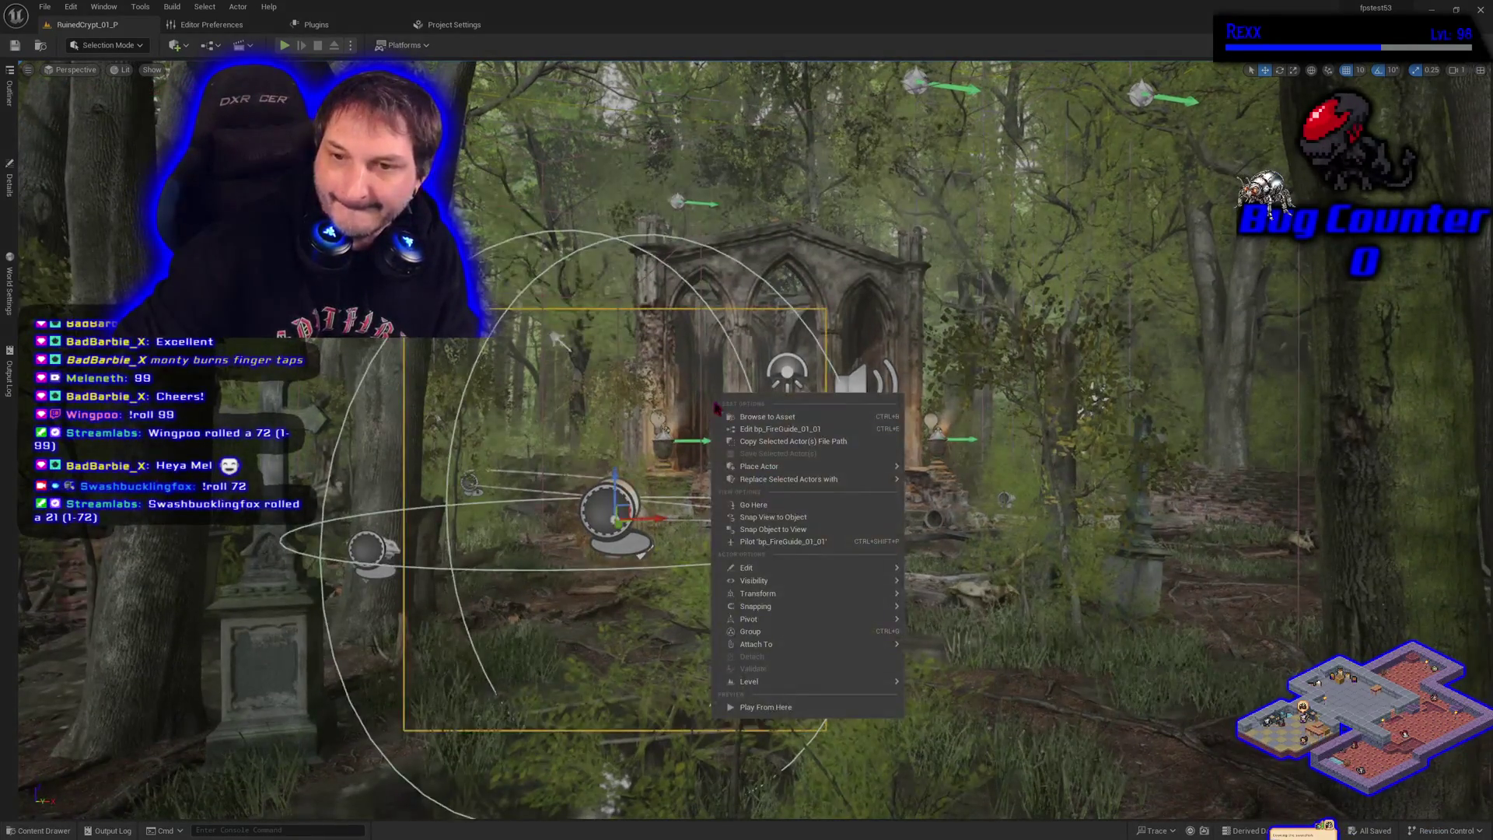
{"action": "key", "text": "Escape"}
{"action": "scroll", "coordinate": [720, 402], "scroll_direction": "down", "scroll_amount": 3}
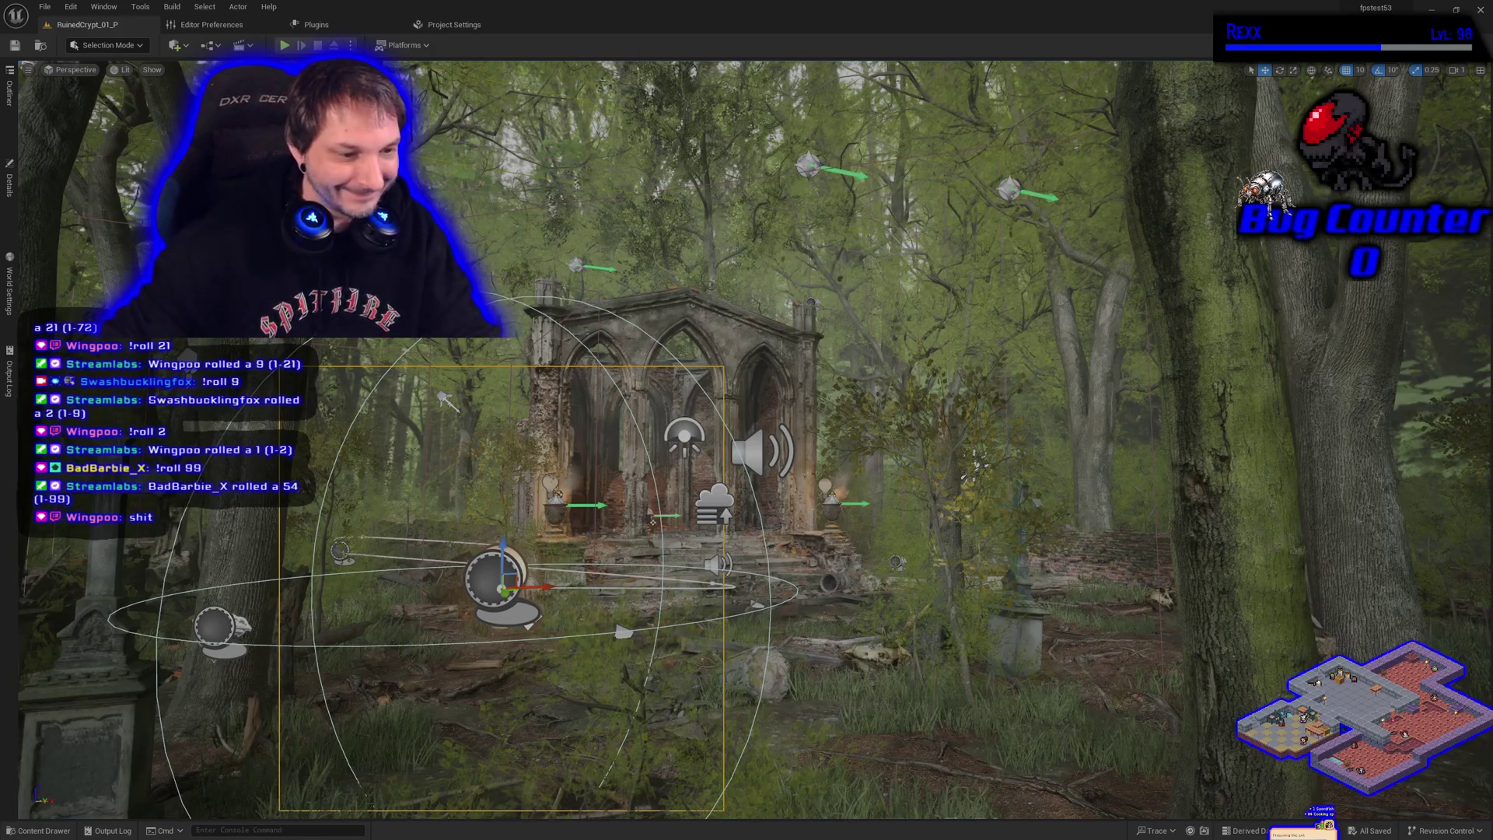
{"action": "key", "text": "f"}
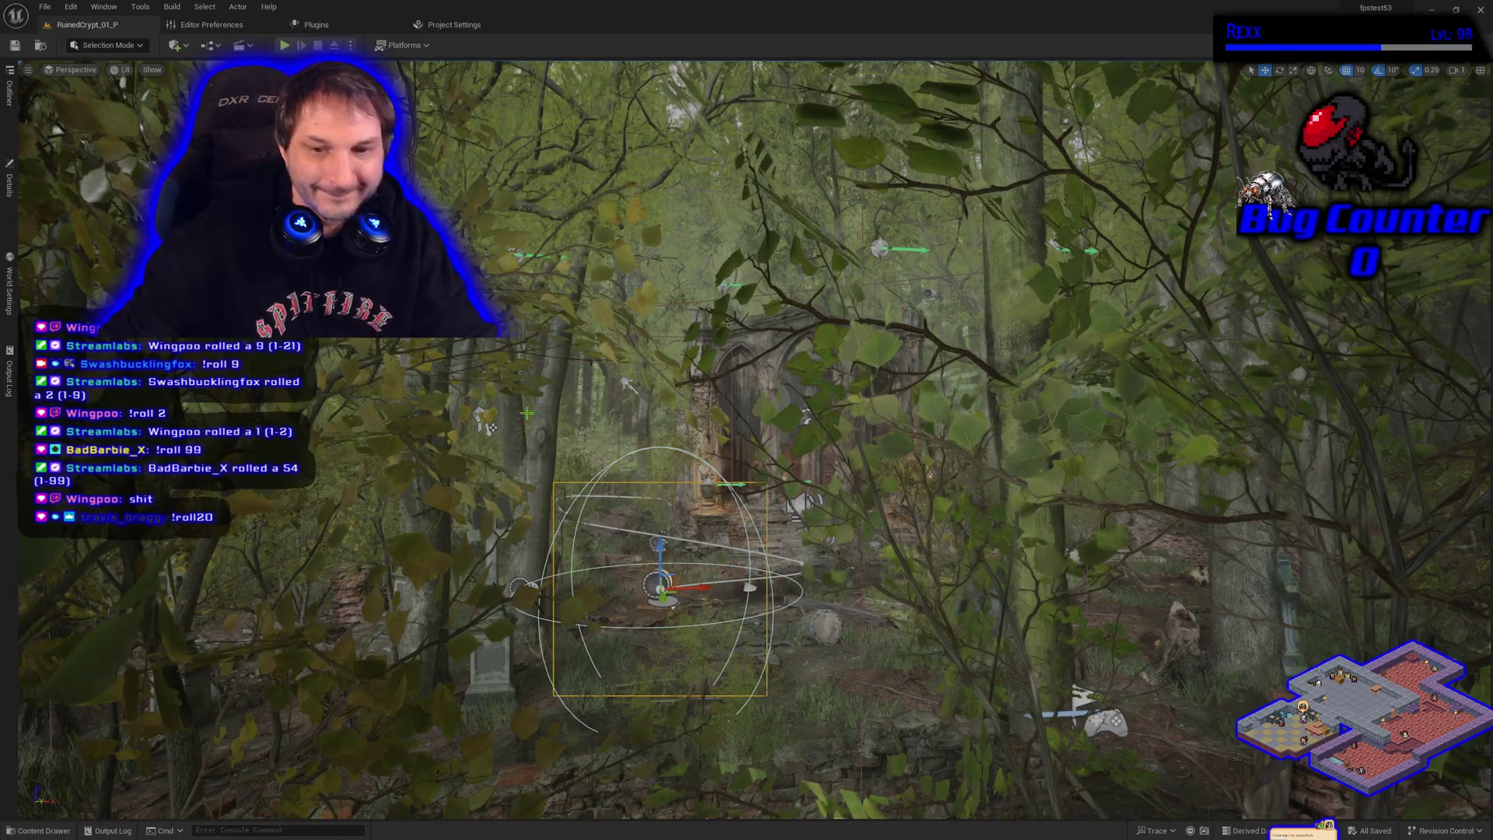
{"action": "left_click_drag", "start_coordinate": [551, 497], "coordinate": [550, 478]}
{"action": "key", "text": "Escape"}
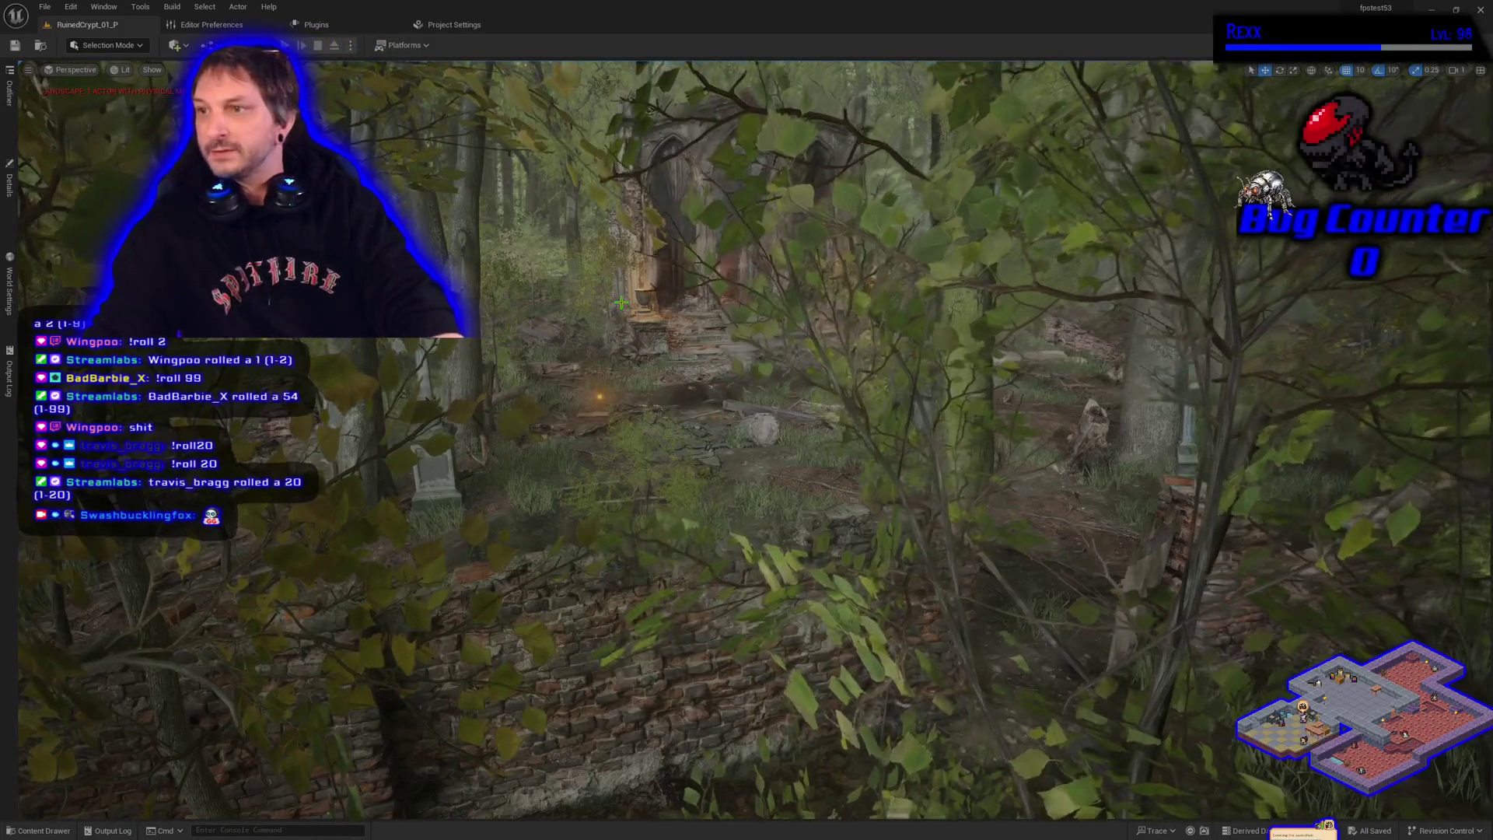
{"action": "left_click_drag", "start_coordinate": [623, 302], "coordinate": [129, 109]}
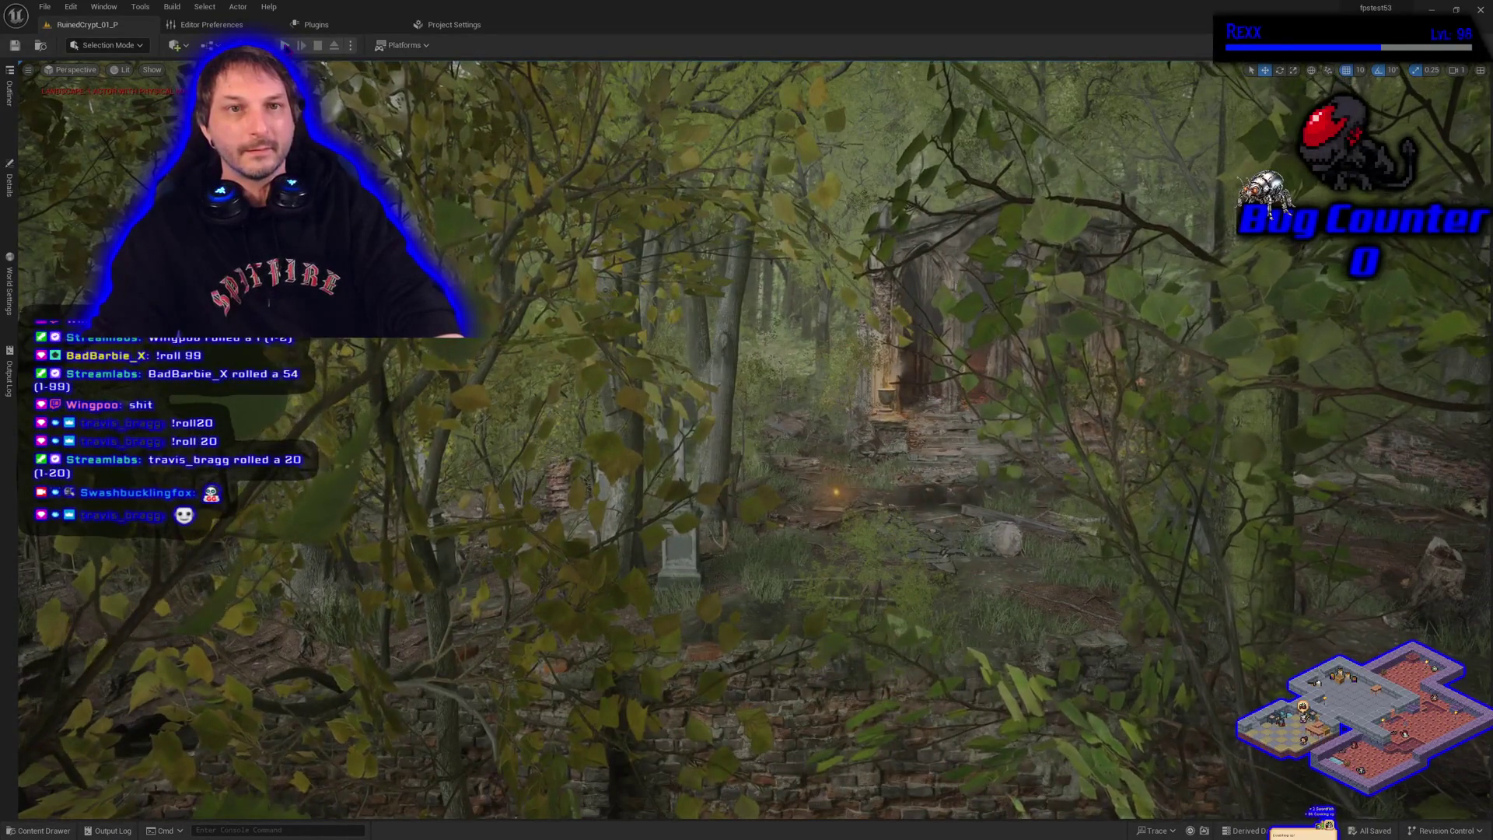
Play RuinedCrypt_01_P in Editor past the compile-error prompt, start the demo with key 3, then stop
{"action": "left_click", "coordinate": [285, 45]}
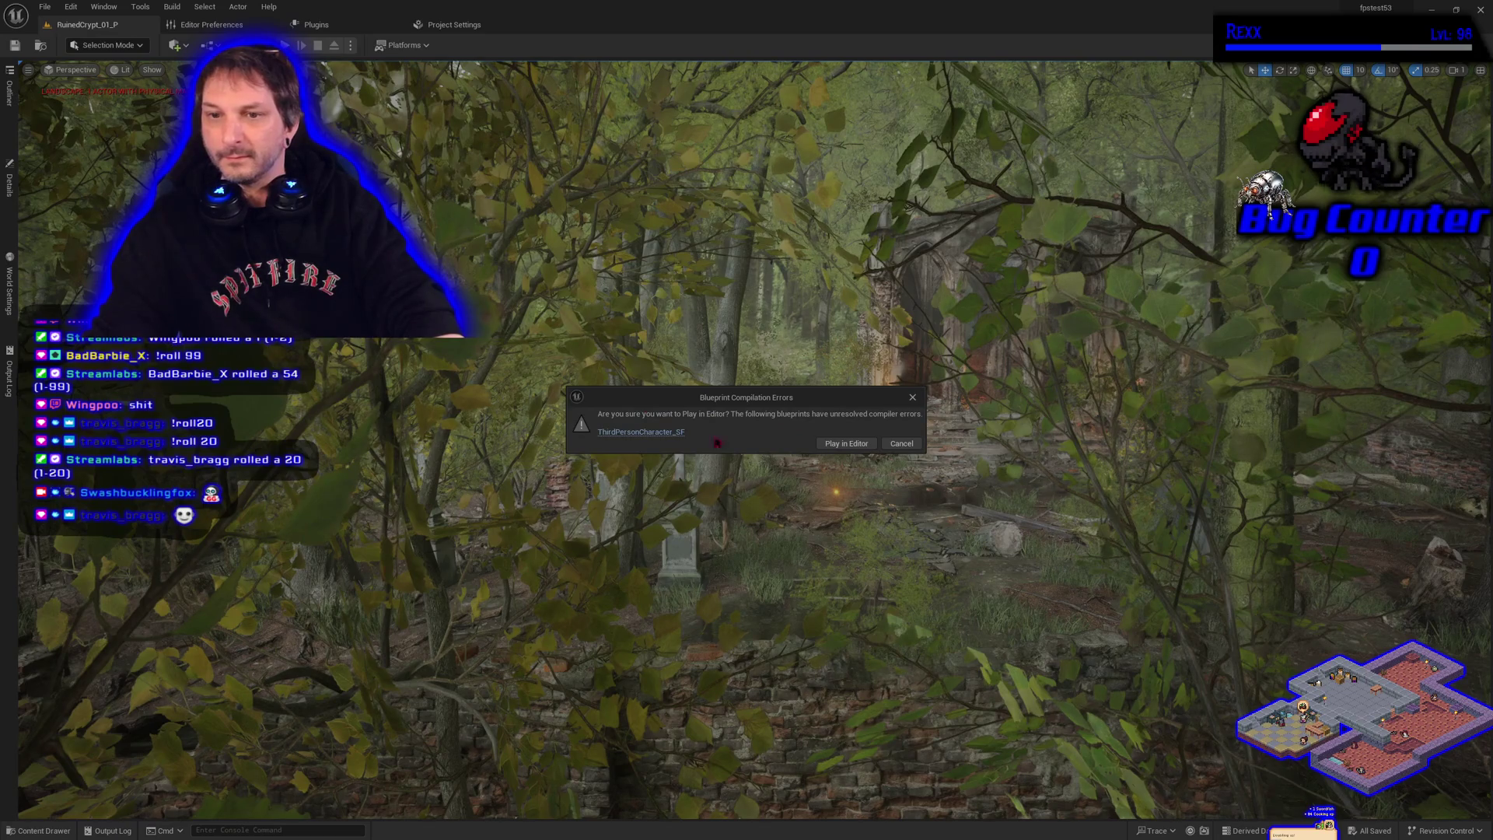
{"action": "left_click", "coordinate": [853, 449]}
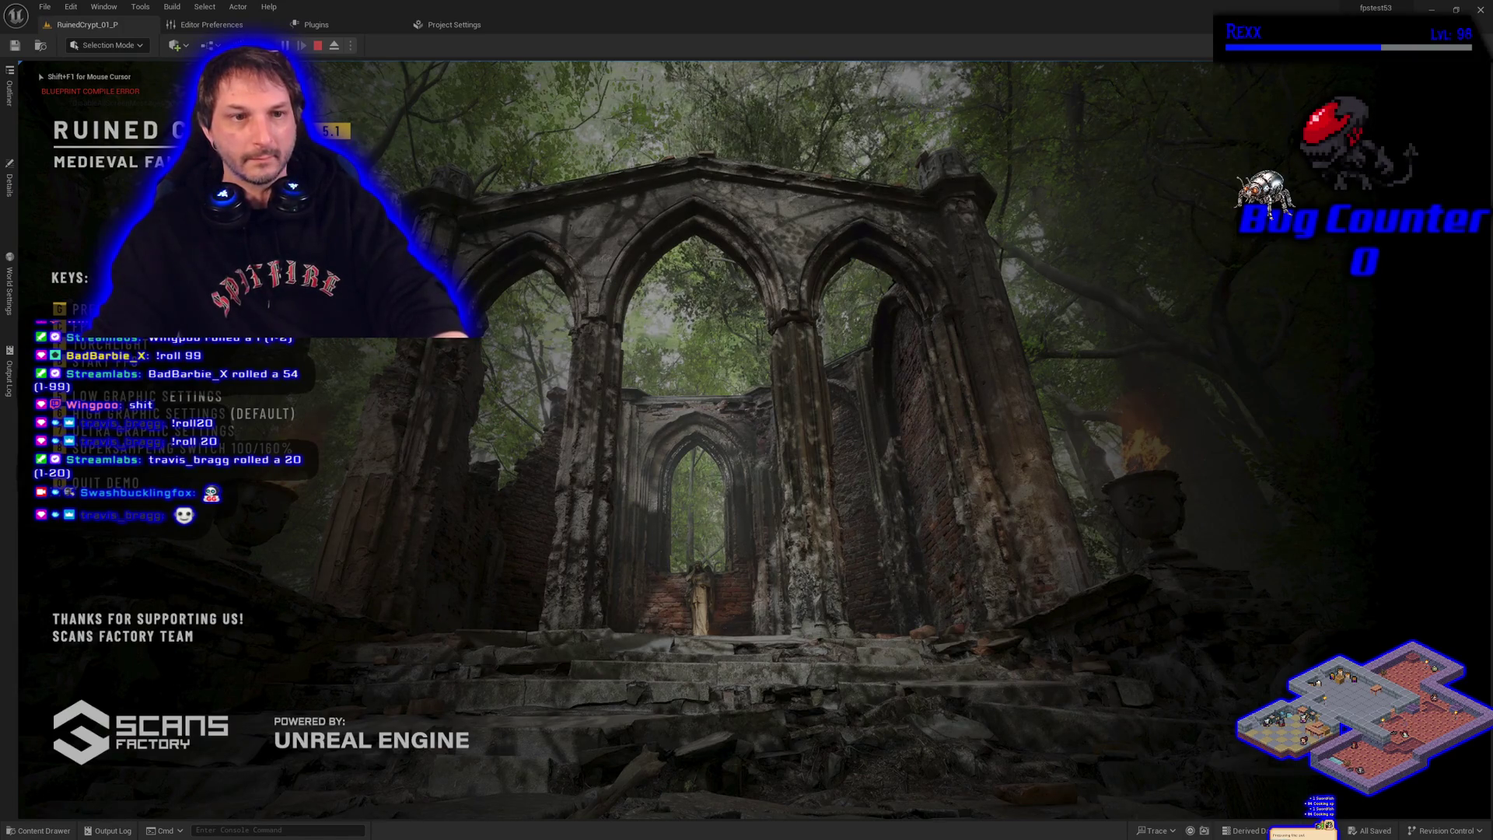
{"action": "key", "text": "3"}
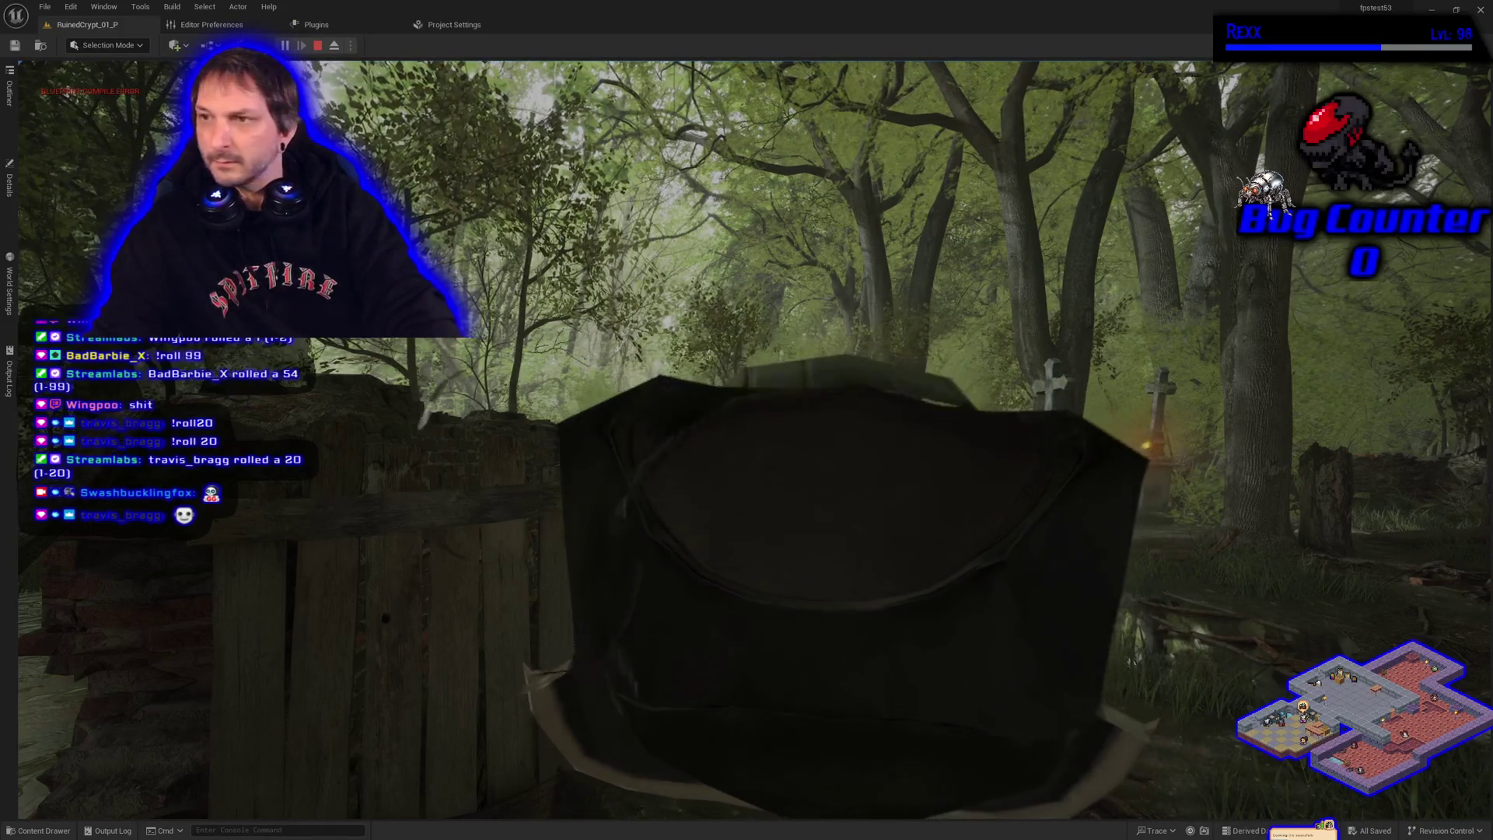
{"action": "key", "text": "Escape"}
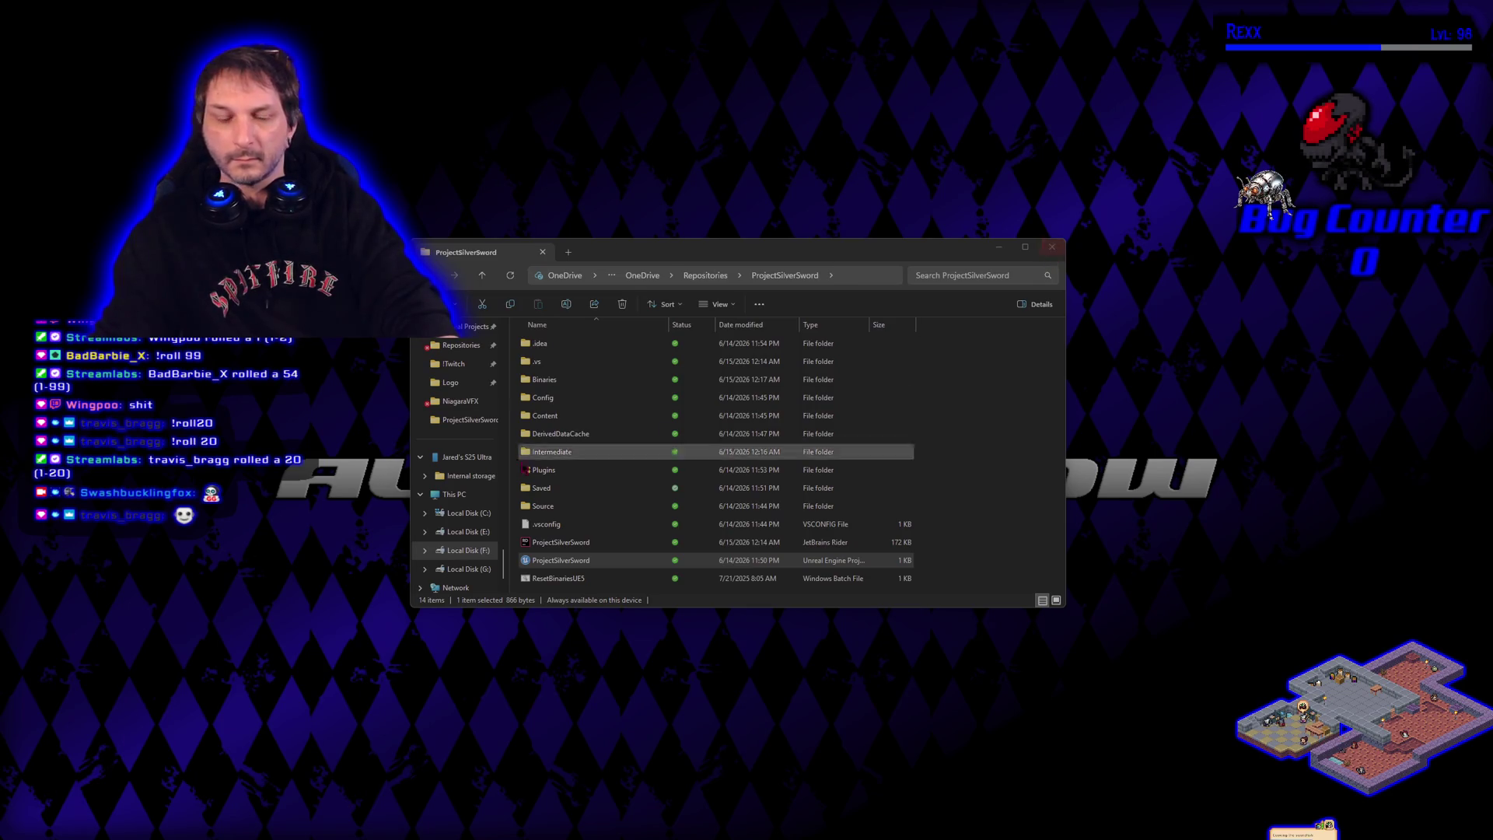
Close the ProjectSilverSword Explorer window and switch back to the Epic Games Launcher
{"action": "key", "text": "alt+F4"}
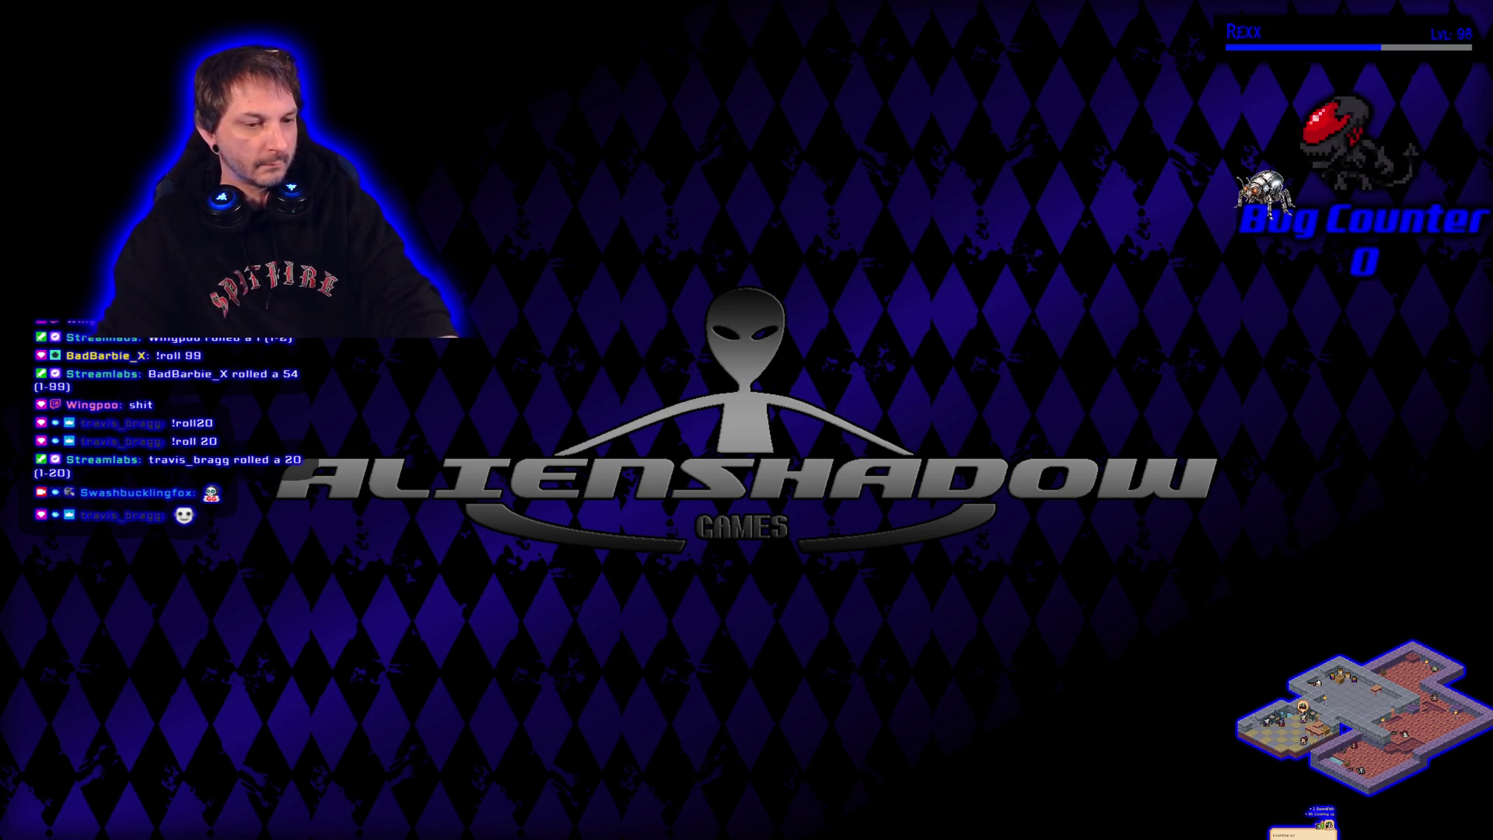
{"action": "key", "text": "alt+Tab"}
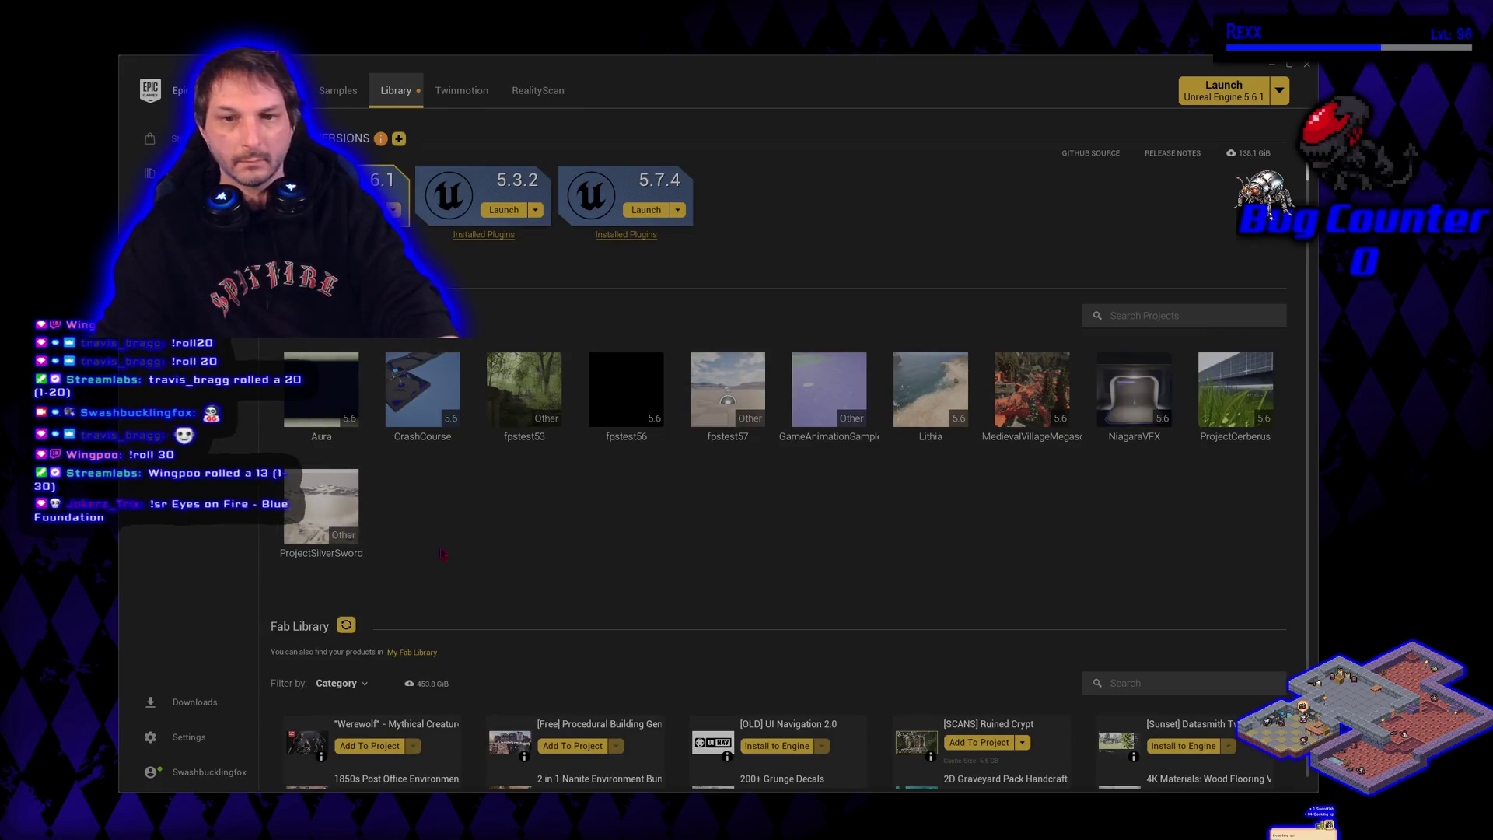
Launch the fpstest57 project from the Library in Unreal Editor 5.7
{"action": "double_click", "coordinate": [739, 420]}
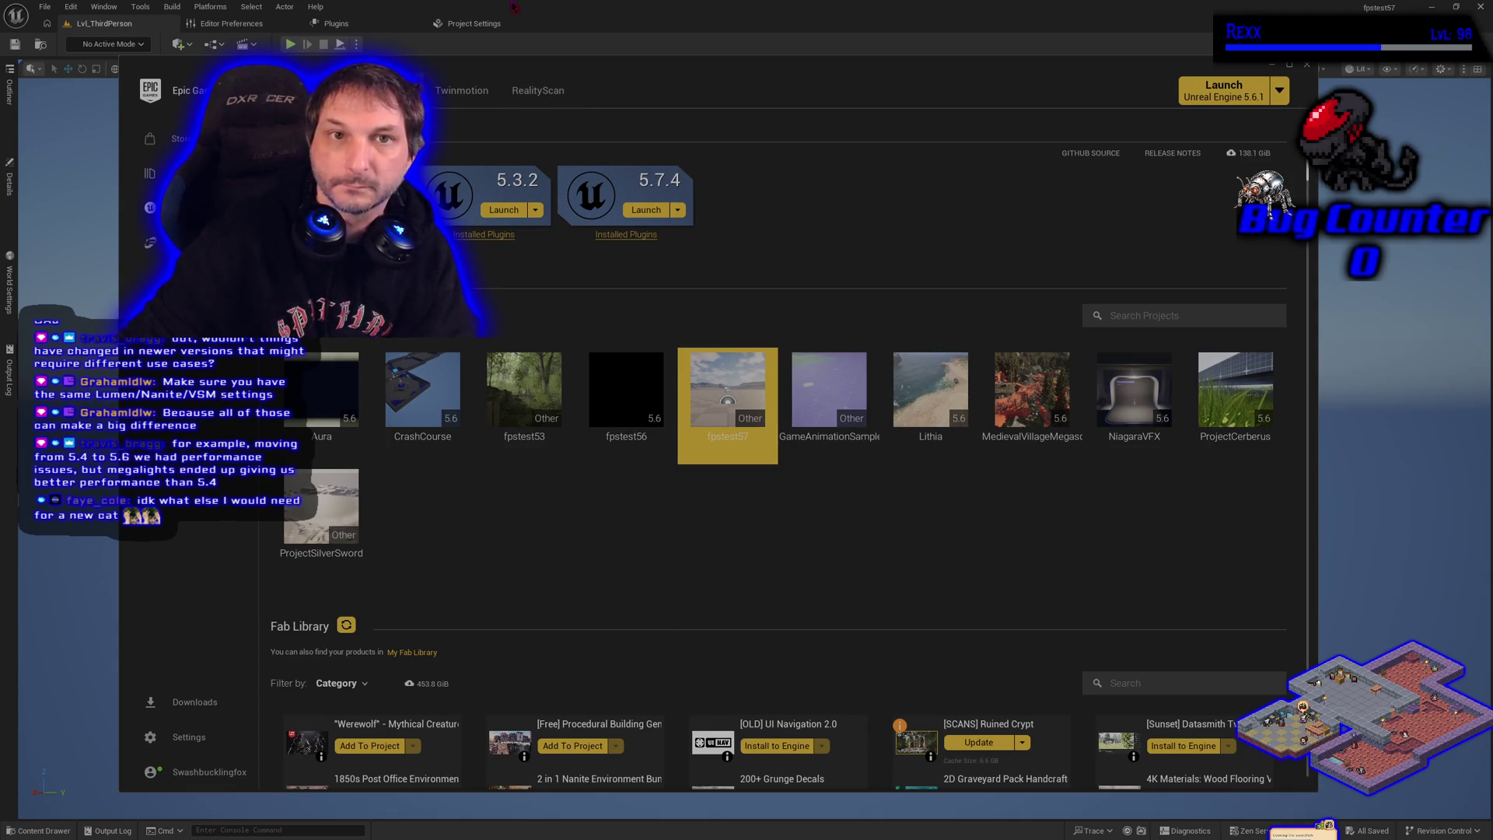
Dismiss the plugin notice in fpstest57 and load RuinedCrypt_01_P via RuinedCrypt > Demo > Maps > RuinedCrypt_01
{"action": "left_click", "coordinate": [549, 17]}
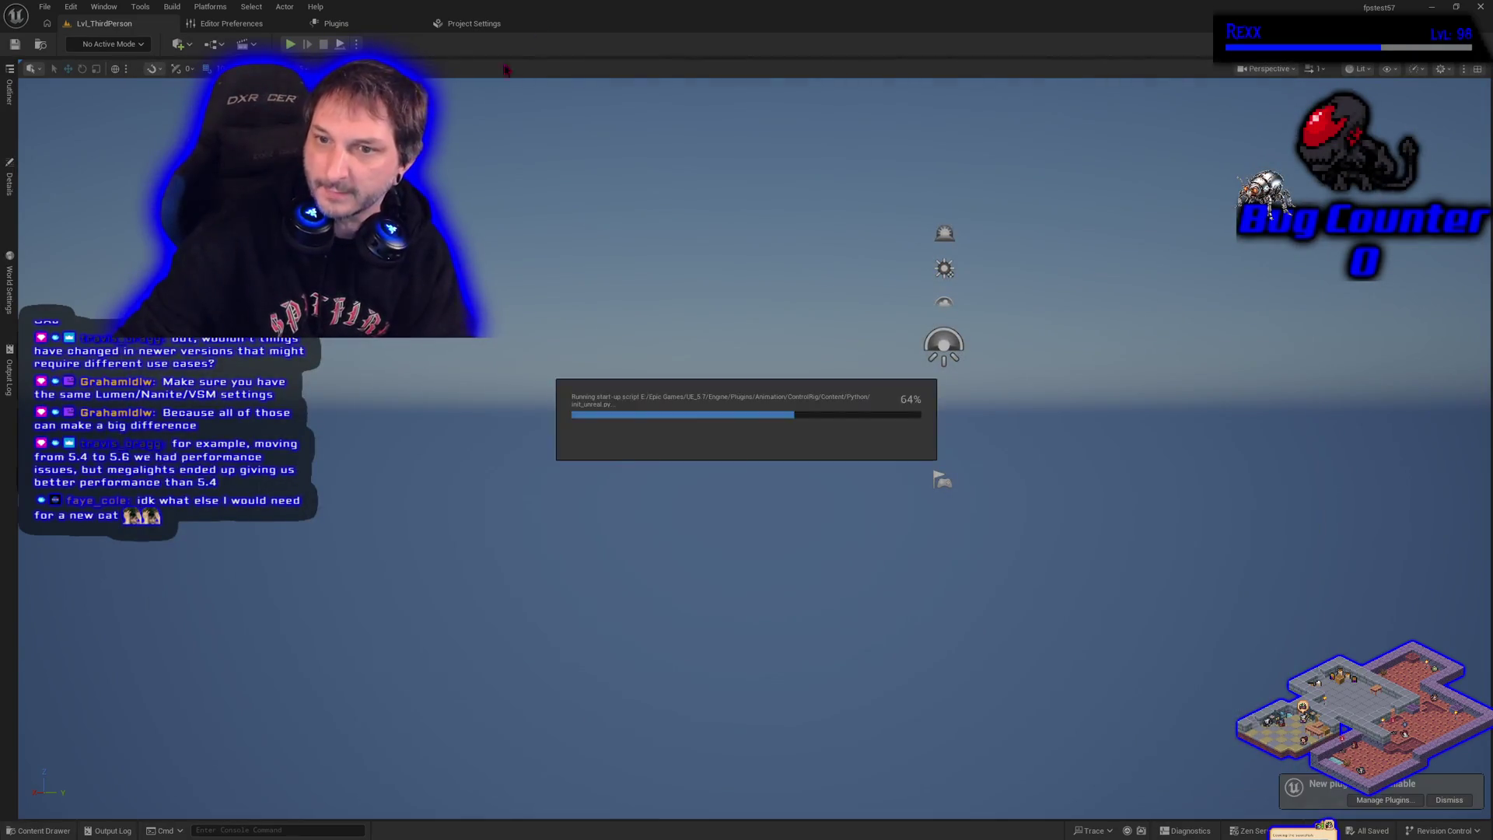
{"action": "left_click", "coordinate": [1451, 801]}
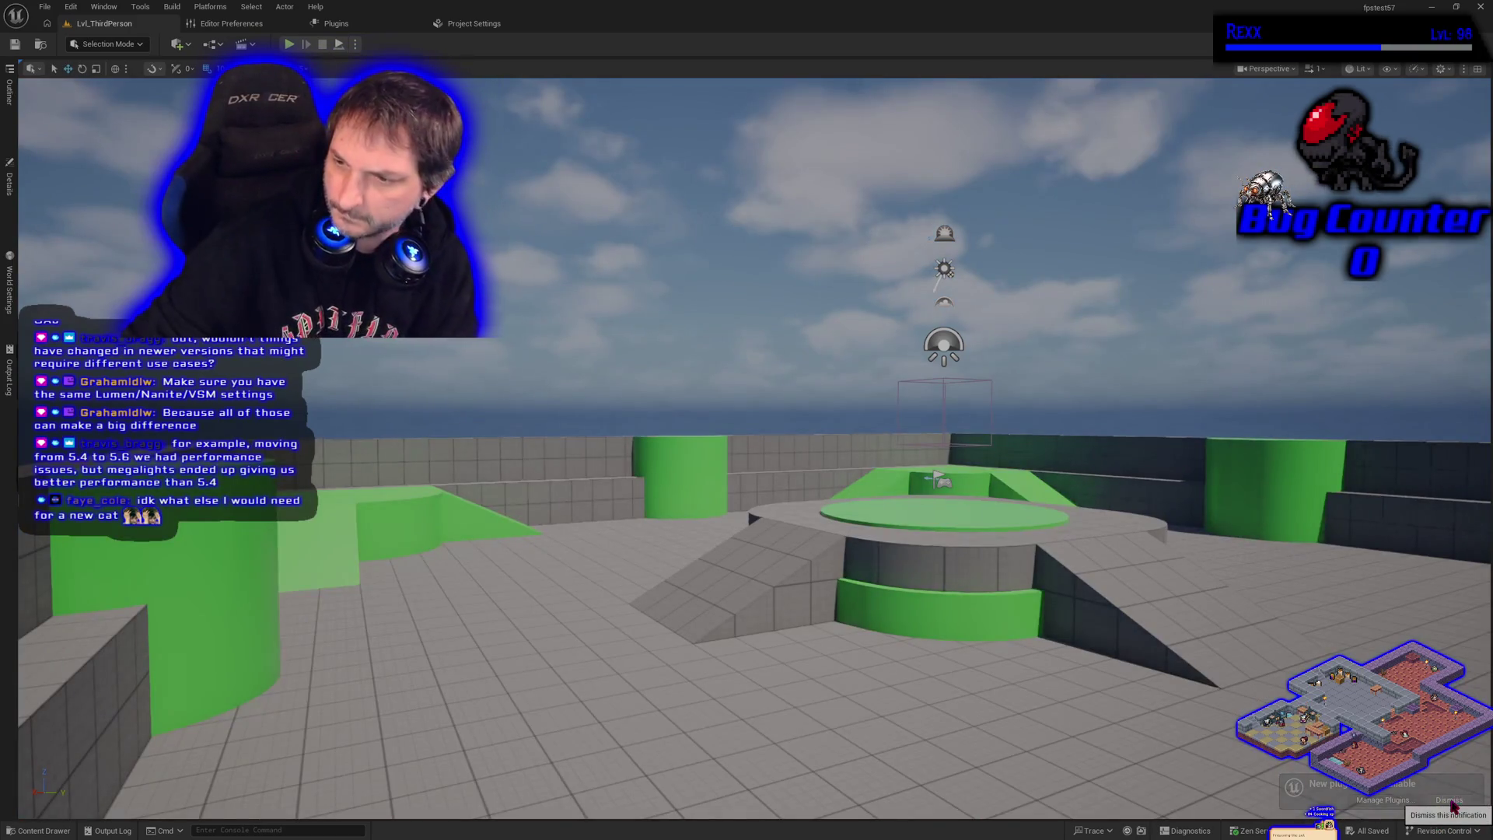
{"action": "left_click", "coordinate": [40, 831]}
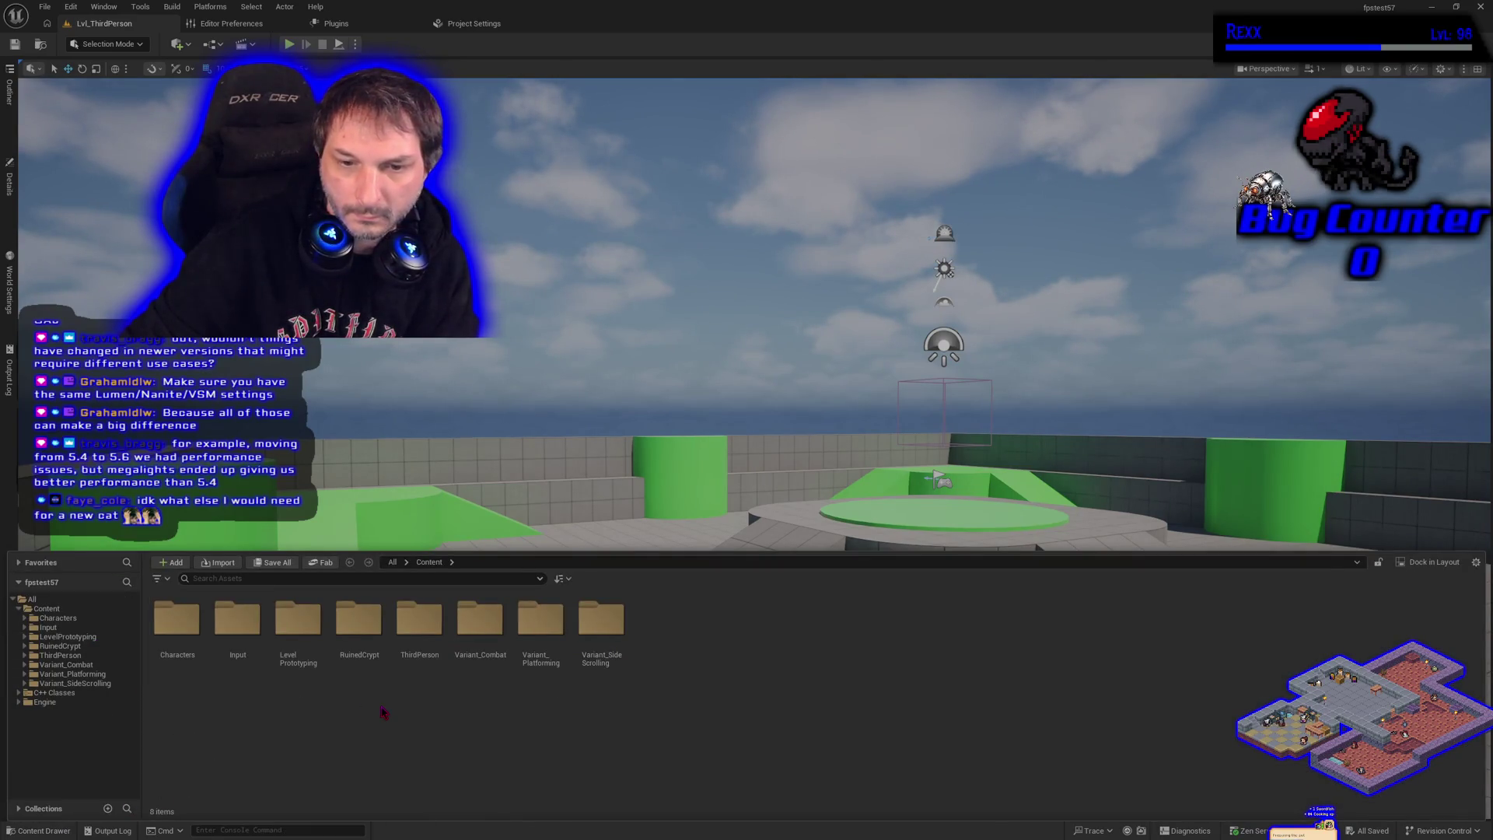
{"action": "left_click", "coordinate": [109, 646]}
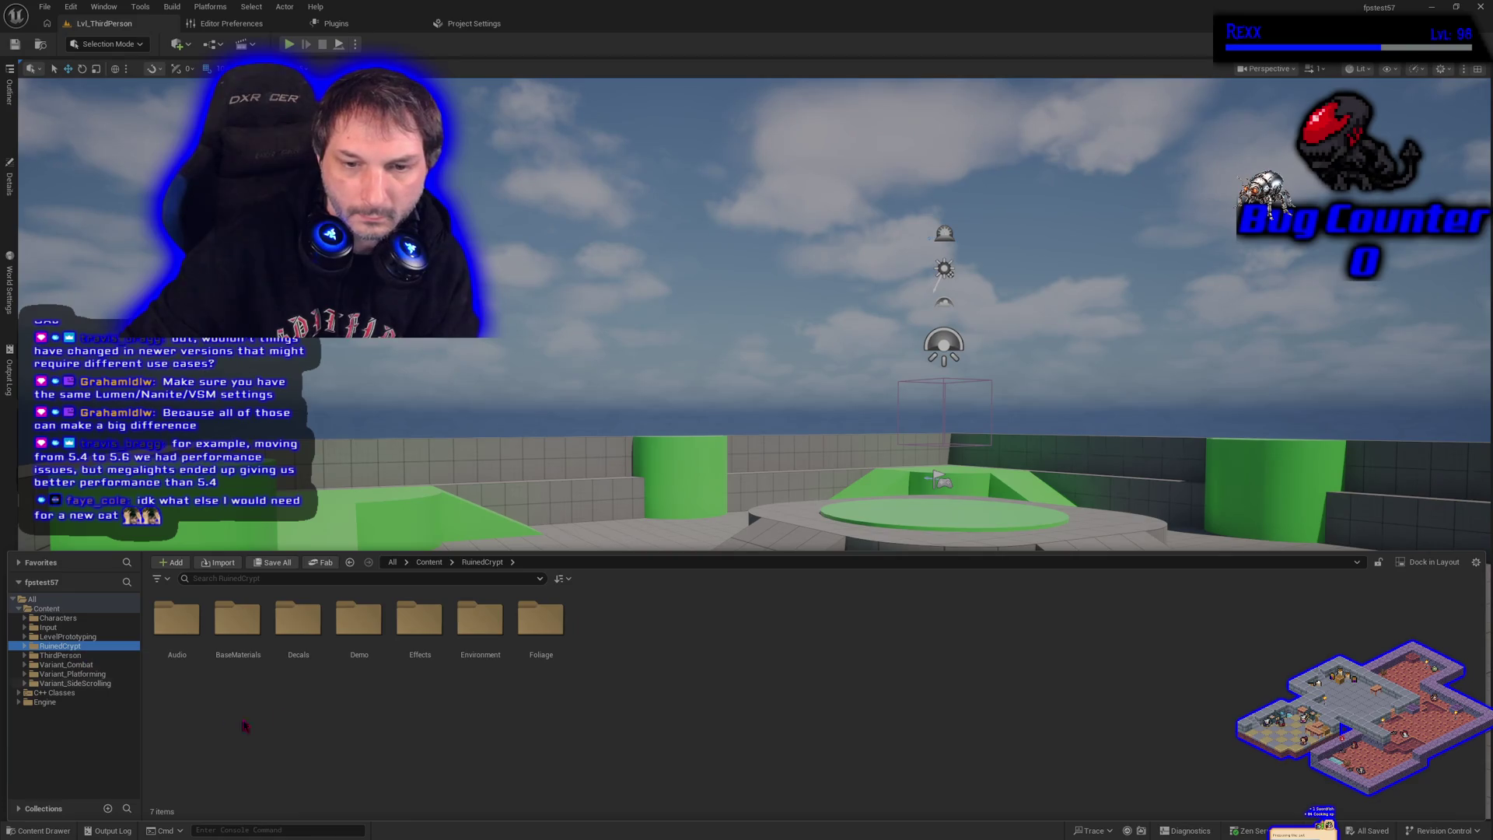
{"action": "double_click", "coordinate": [361, 660]}
{"action": "double_click", "coordinate": [307, 673]}
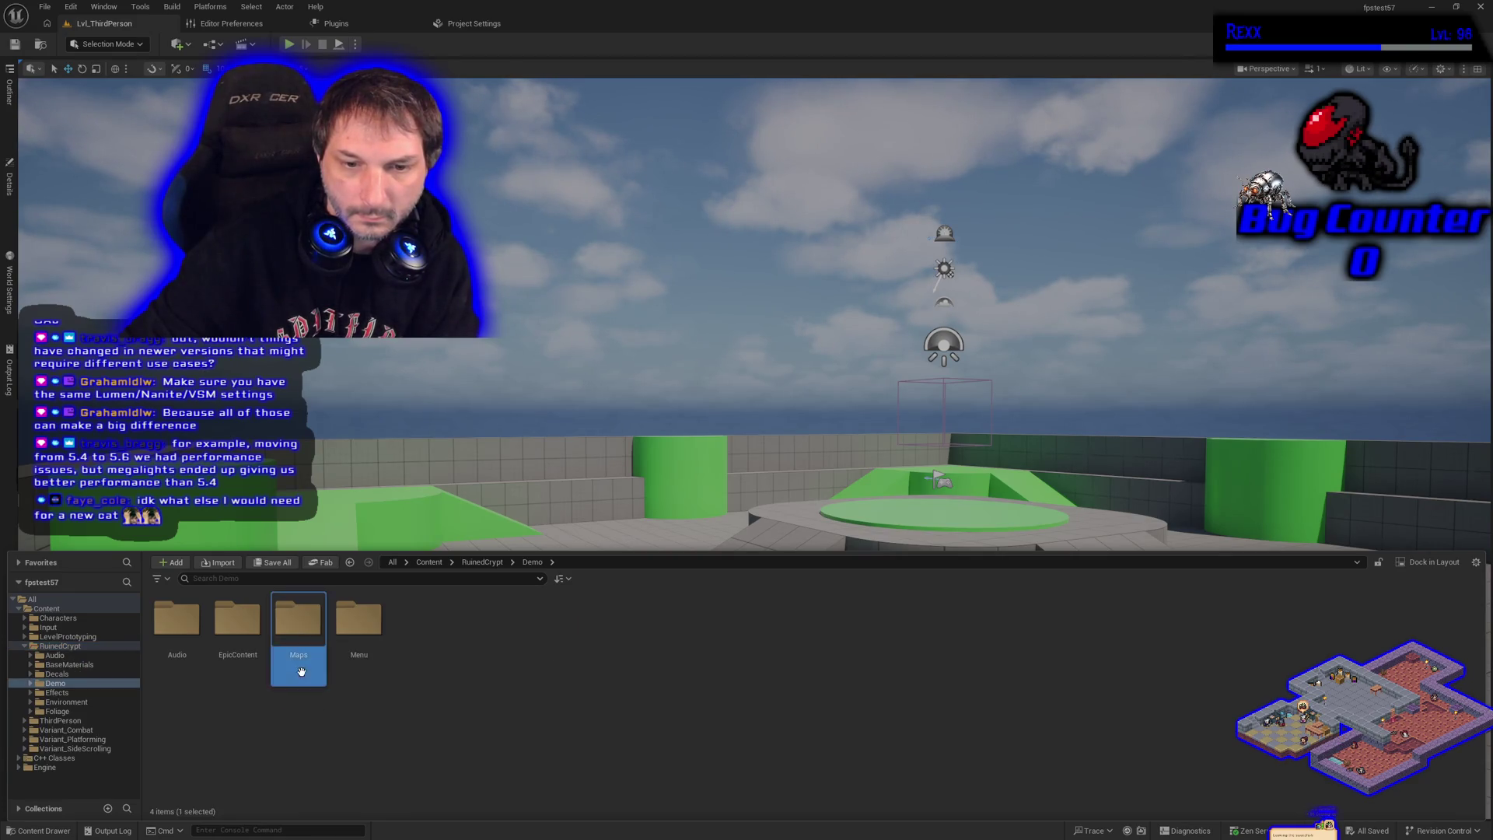
{"action": "double_click", "coordinate": [177, 620]}
{"action": "double_click", "coordinate": [237, 620]}
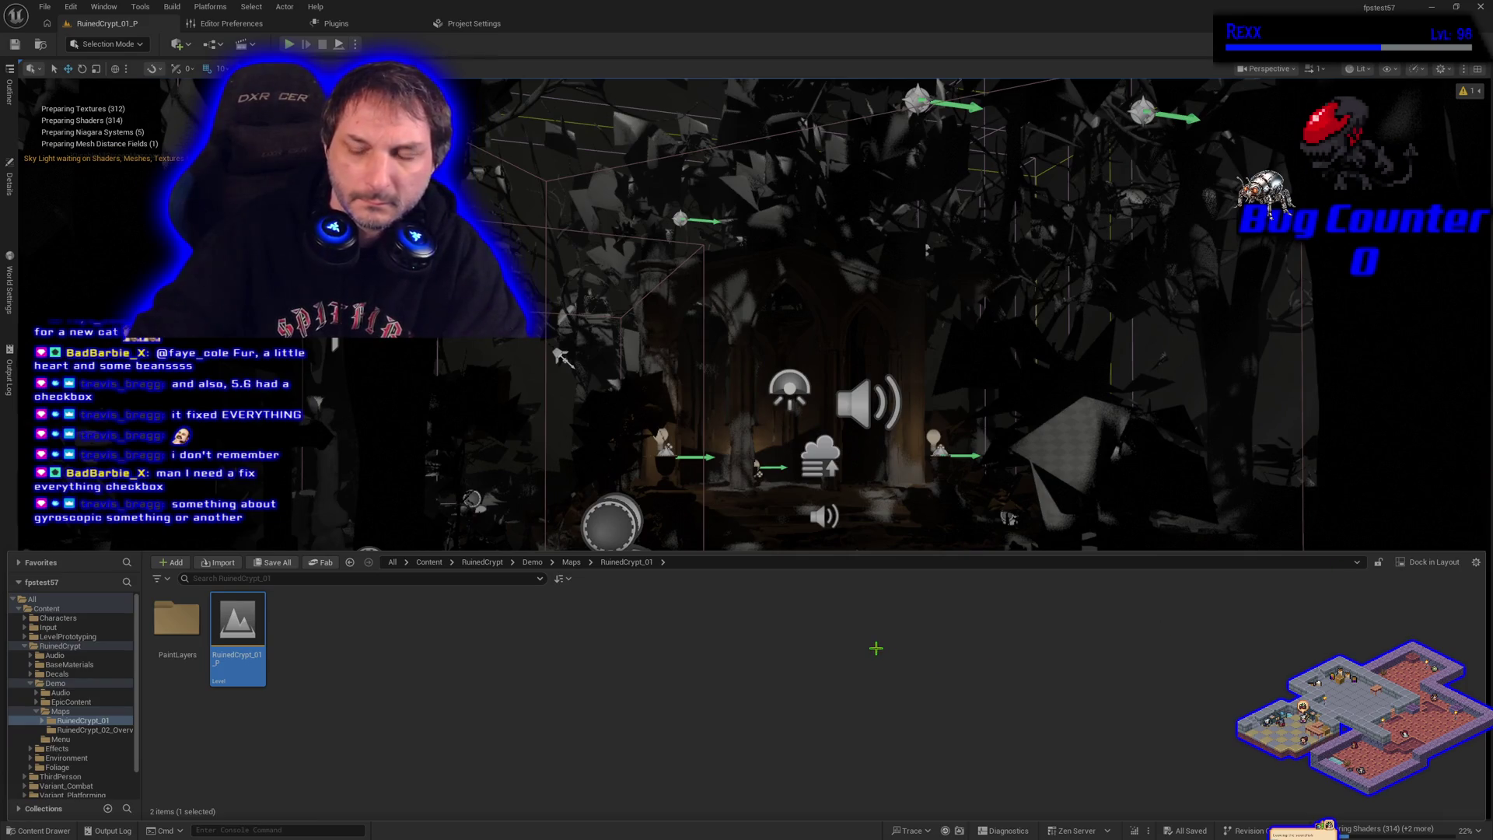
Maximize the viewport, switch to game view with G, check shader compilation, move closer, and press Play
{"action": "left_click", "coordinate": [864, 627]}
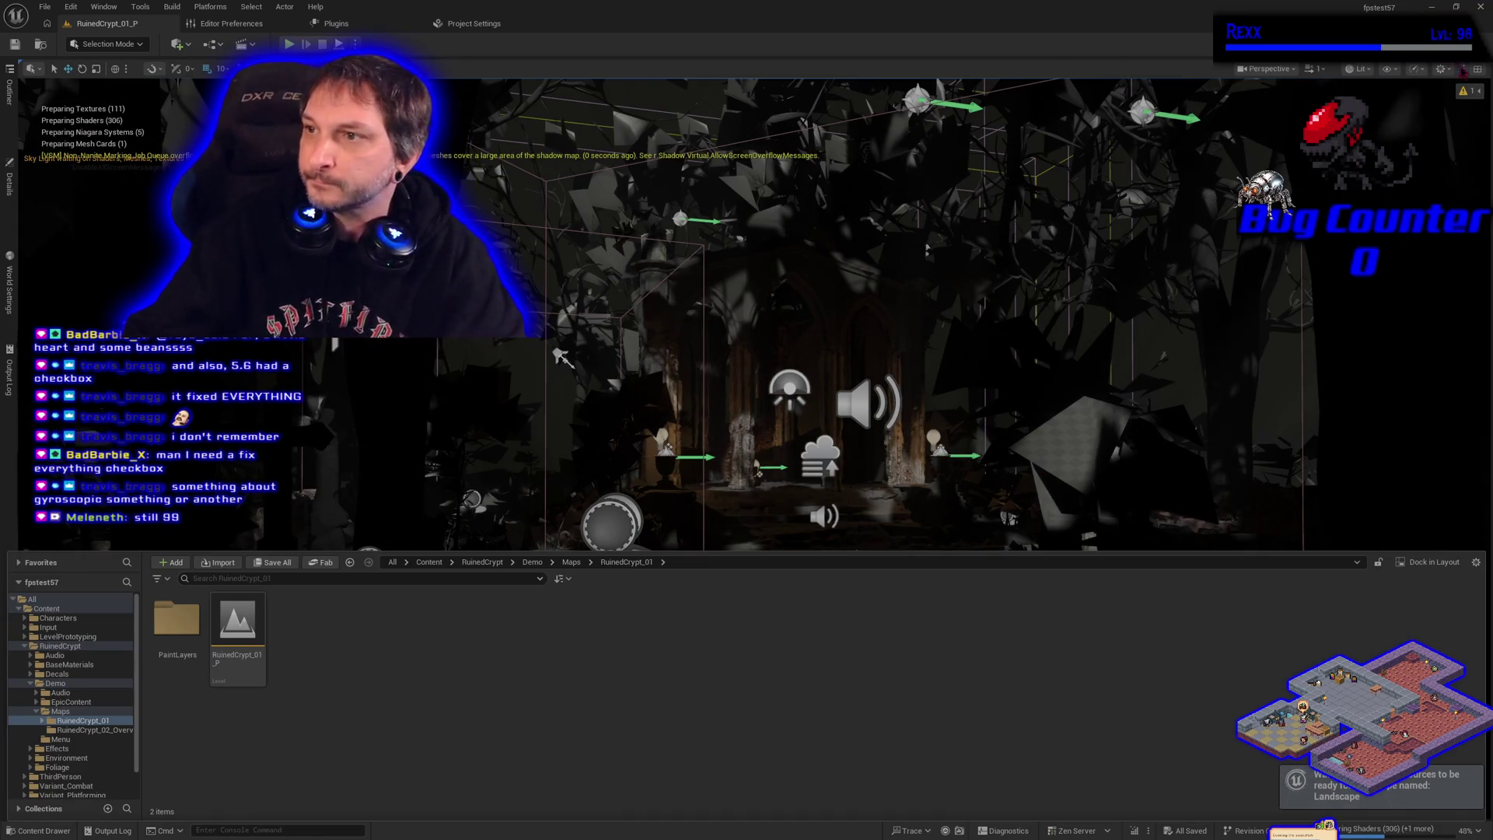
{"action": "left_click", "coordinate": [1475, 94]}
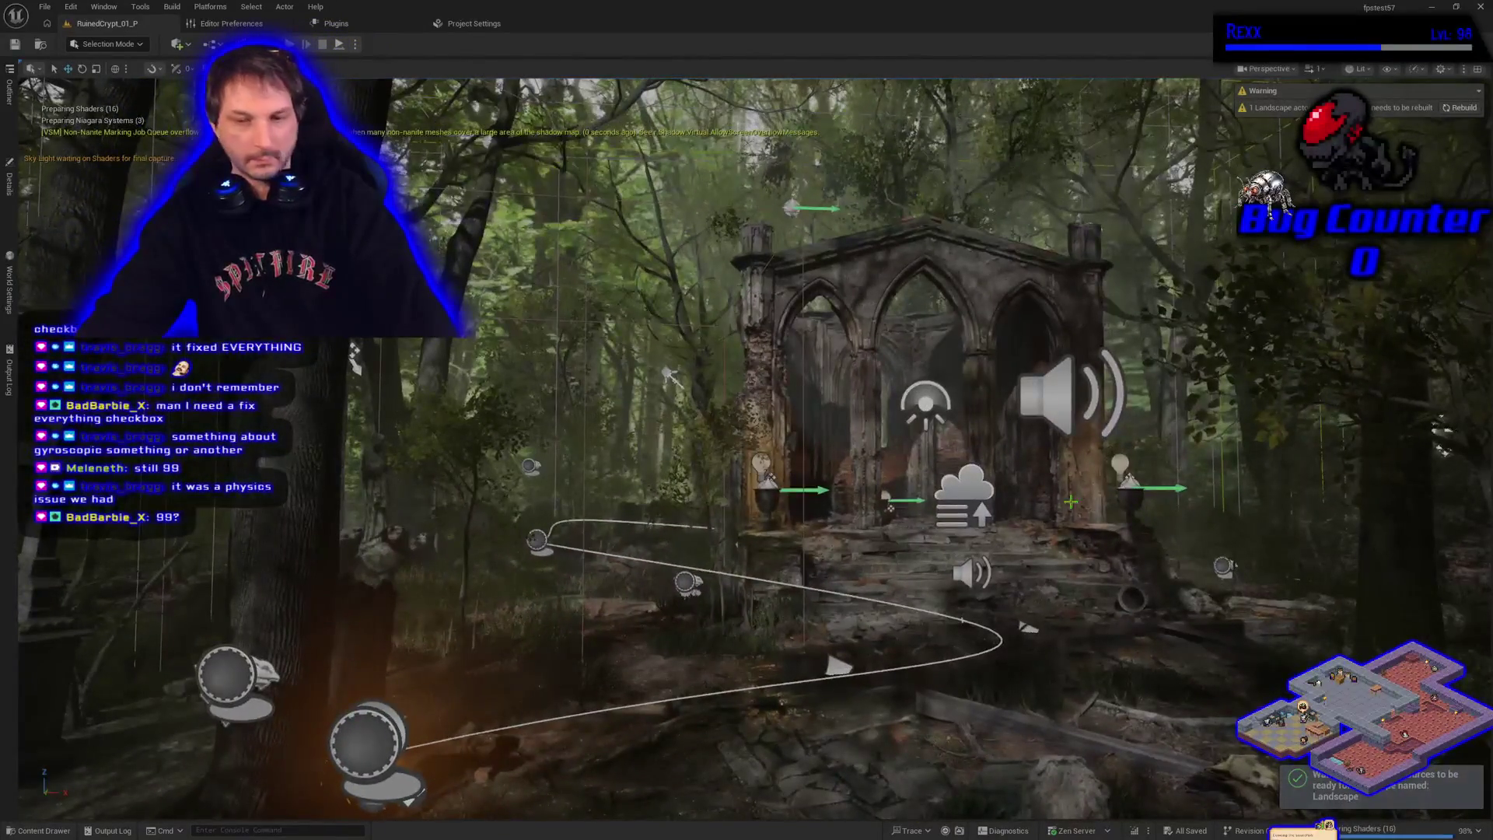
{"action": "key", "text": "g"}
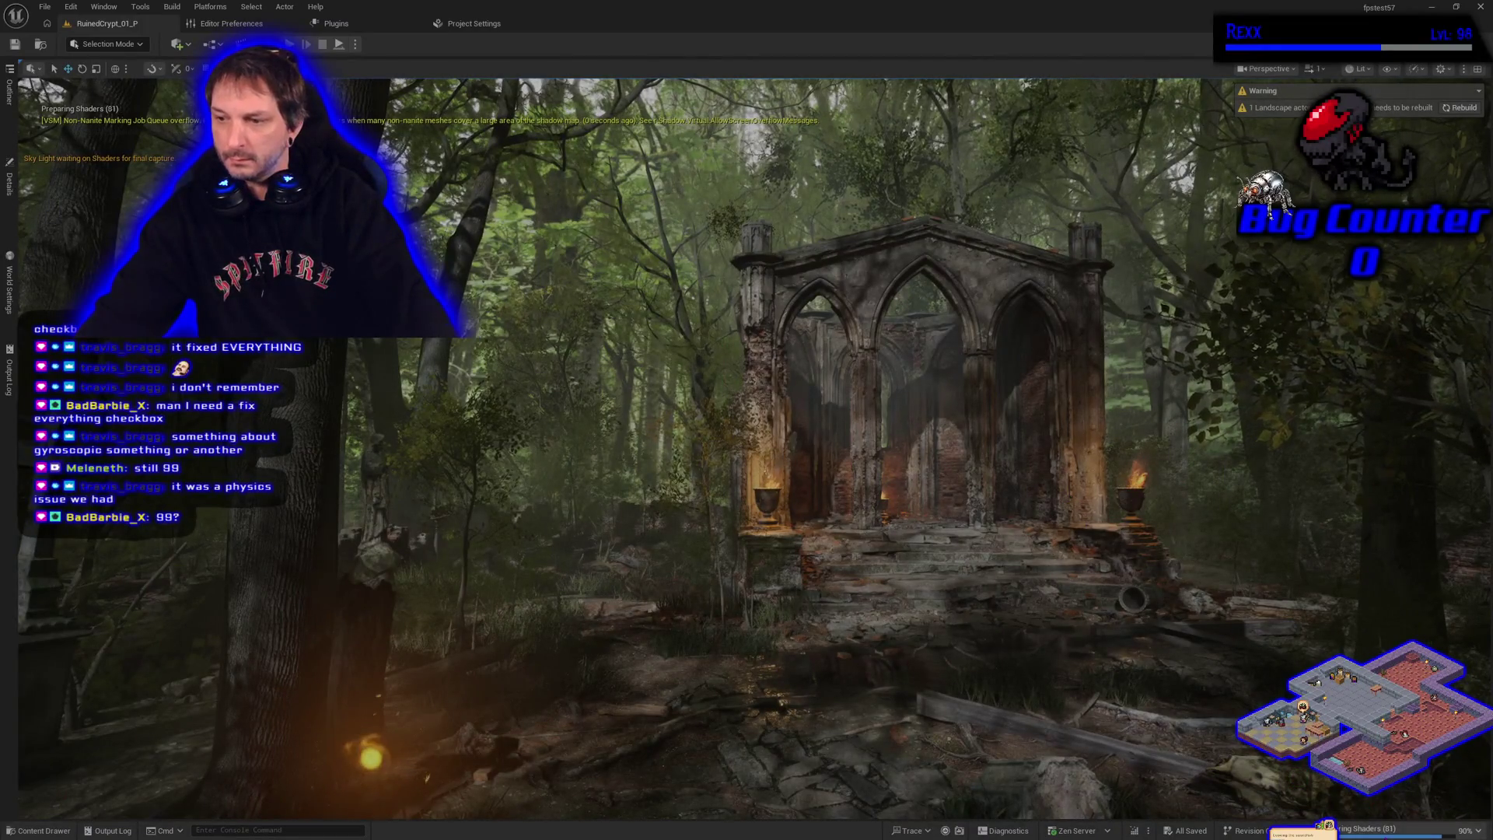
{"action": "left_click", "coordinate": [1391, 835]}
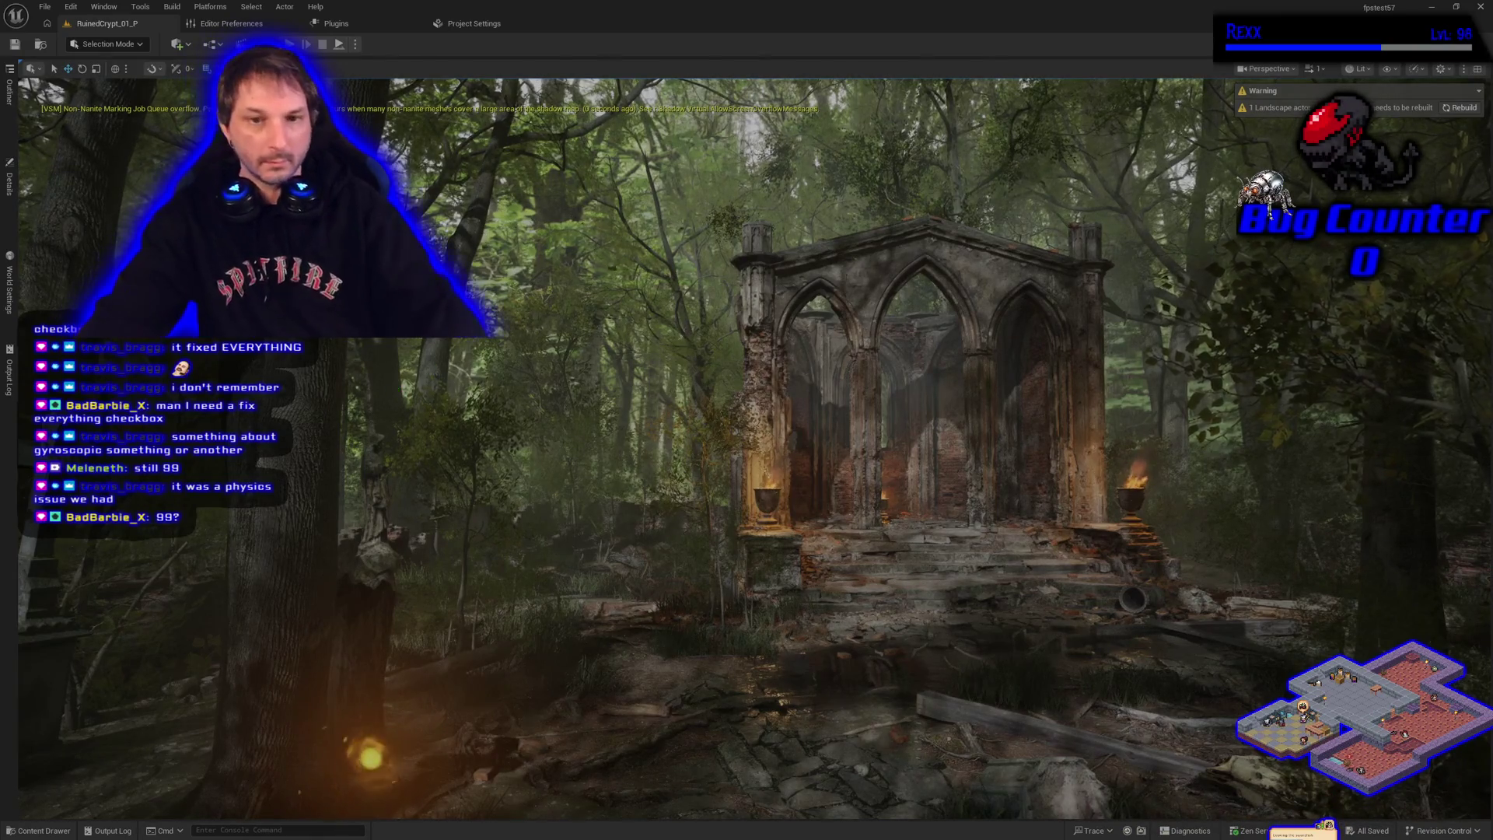
{"action": "key", "text": "w"}
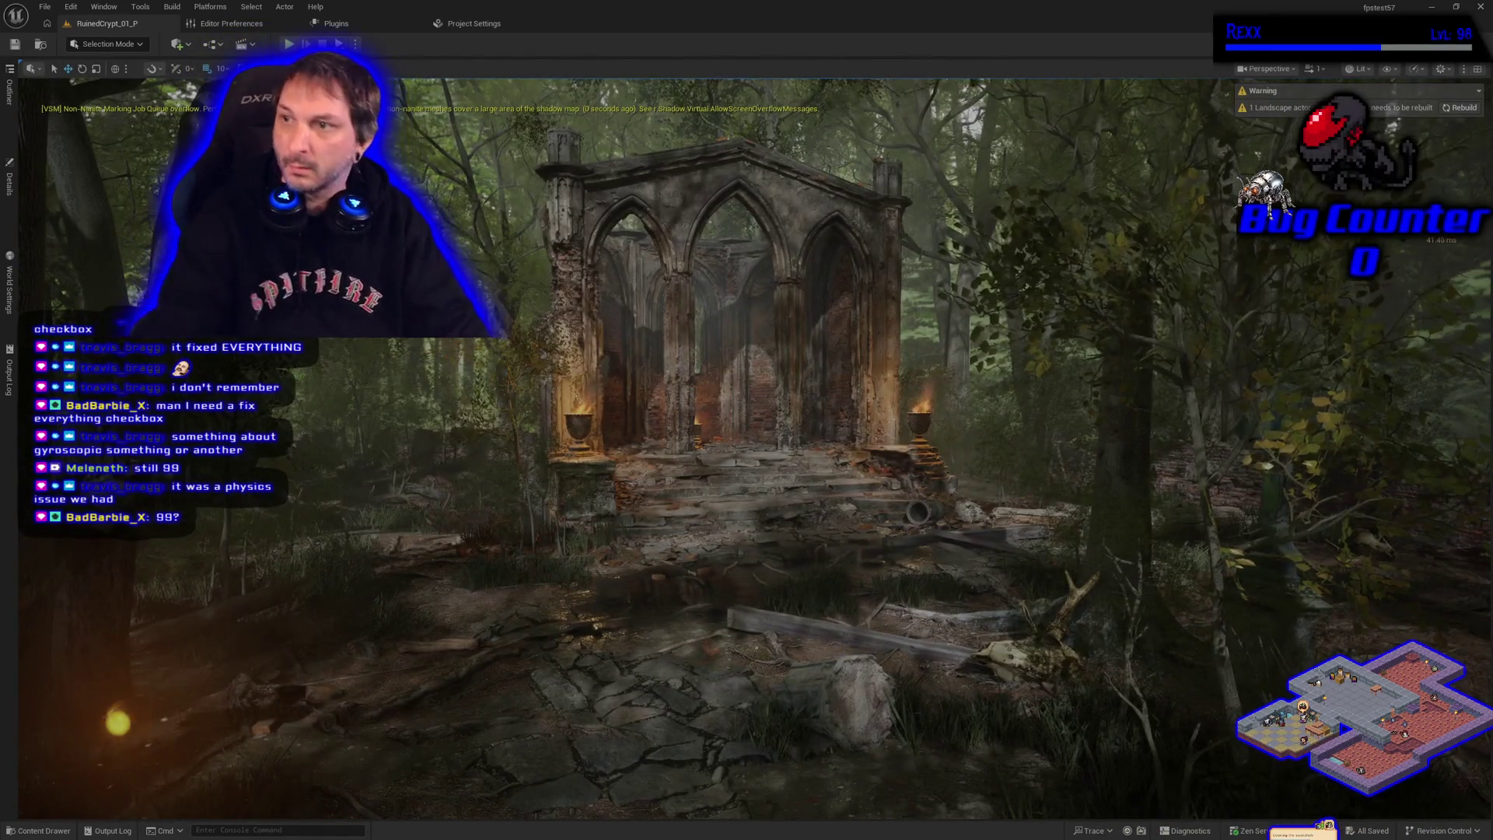
{"action": "left_click", "coordinate": [289, 44]}
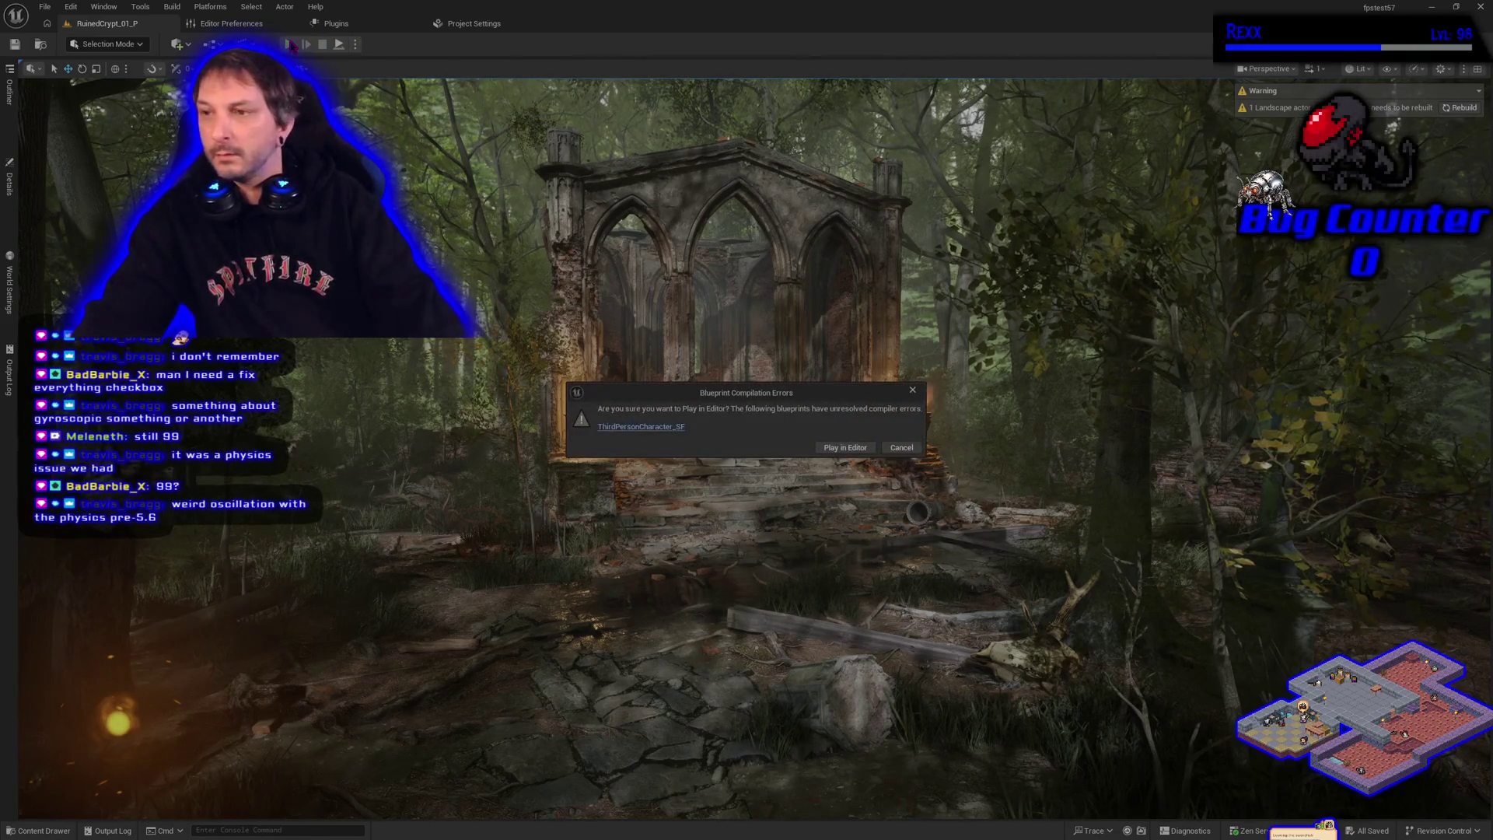
Play anyway past the blueprint errors, stop, replay with Alt+P, stop again, then open Project Settings
{"action": "left_click", "coordinate": [848, 455]}
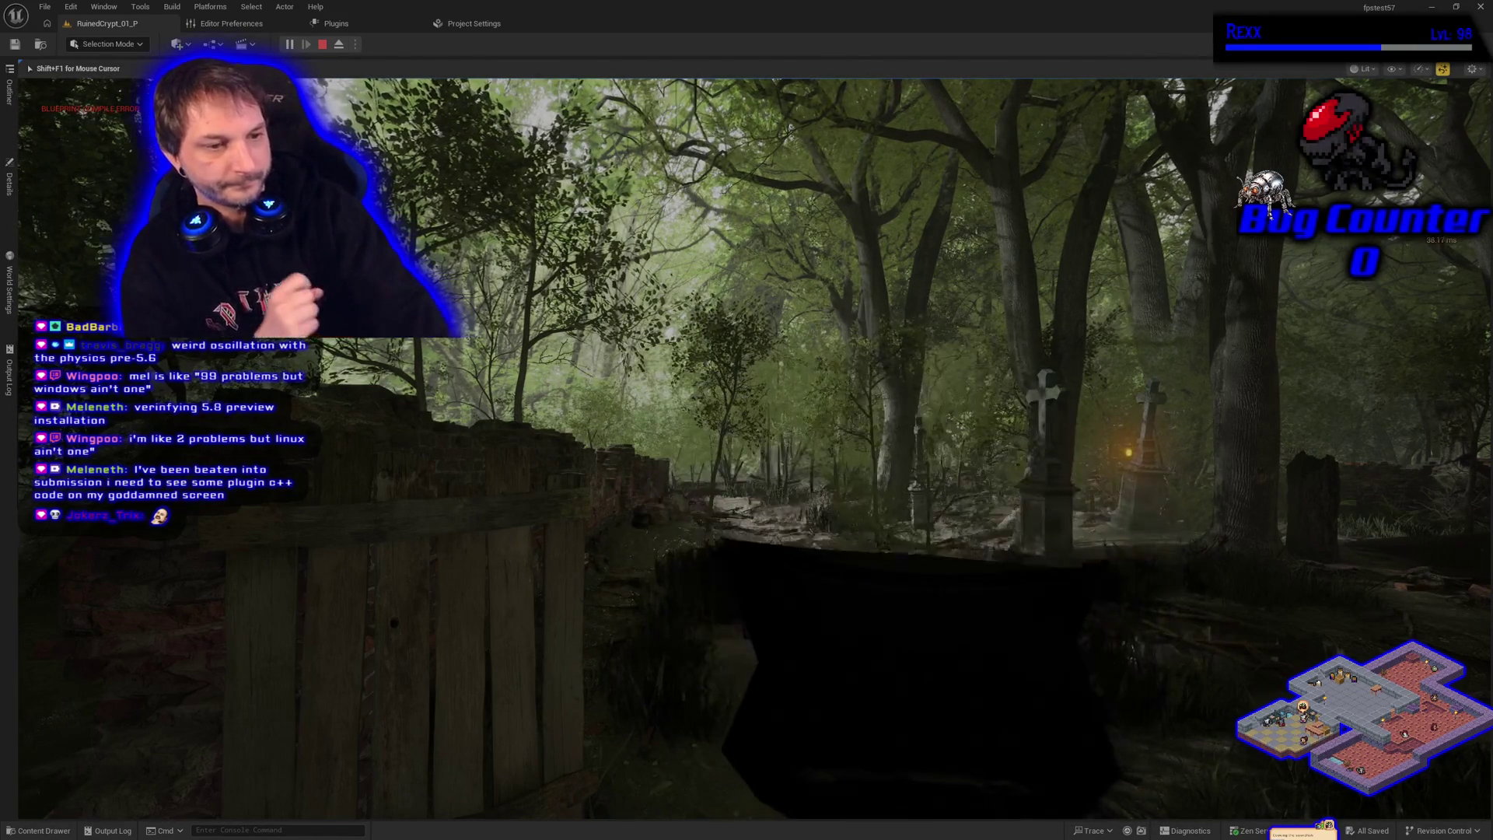
{"action": "key", "text": "Escape"}
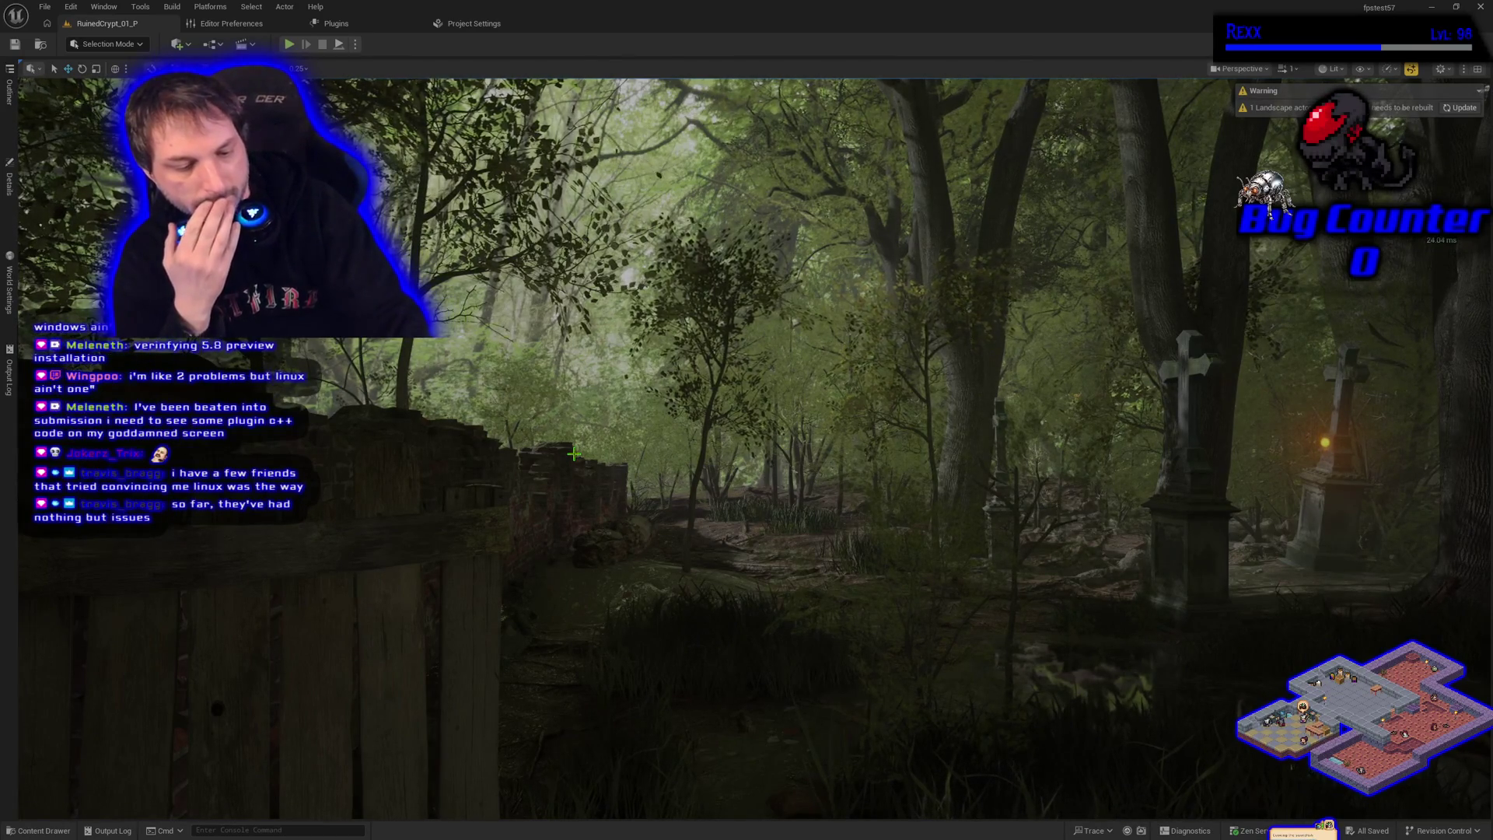
{"action": "key", "text": "alt+p"}
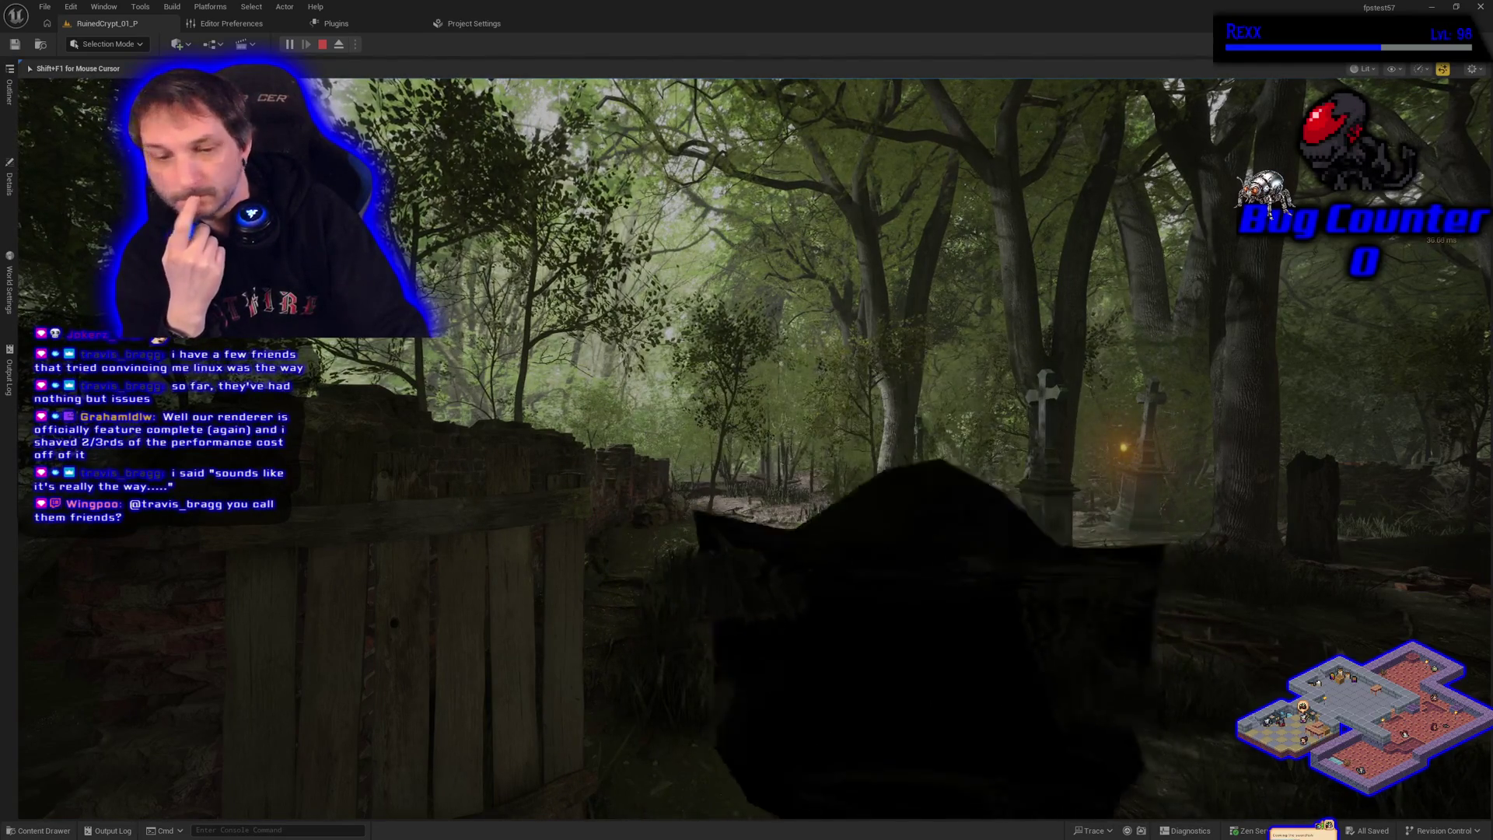
{"action": "key", "text": "Escape"}
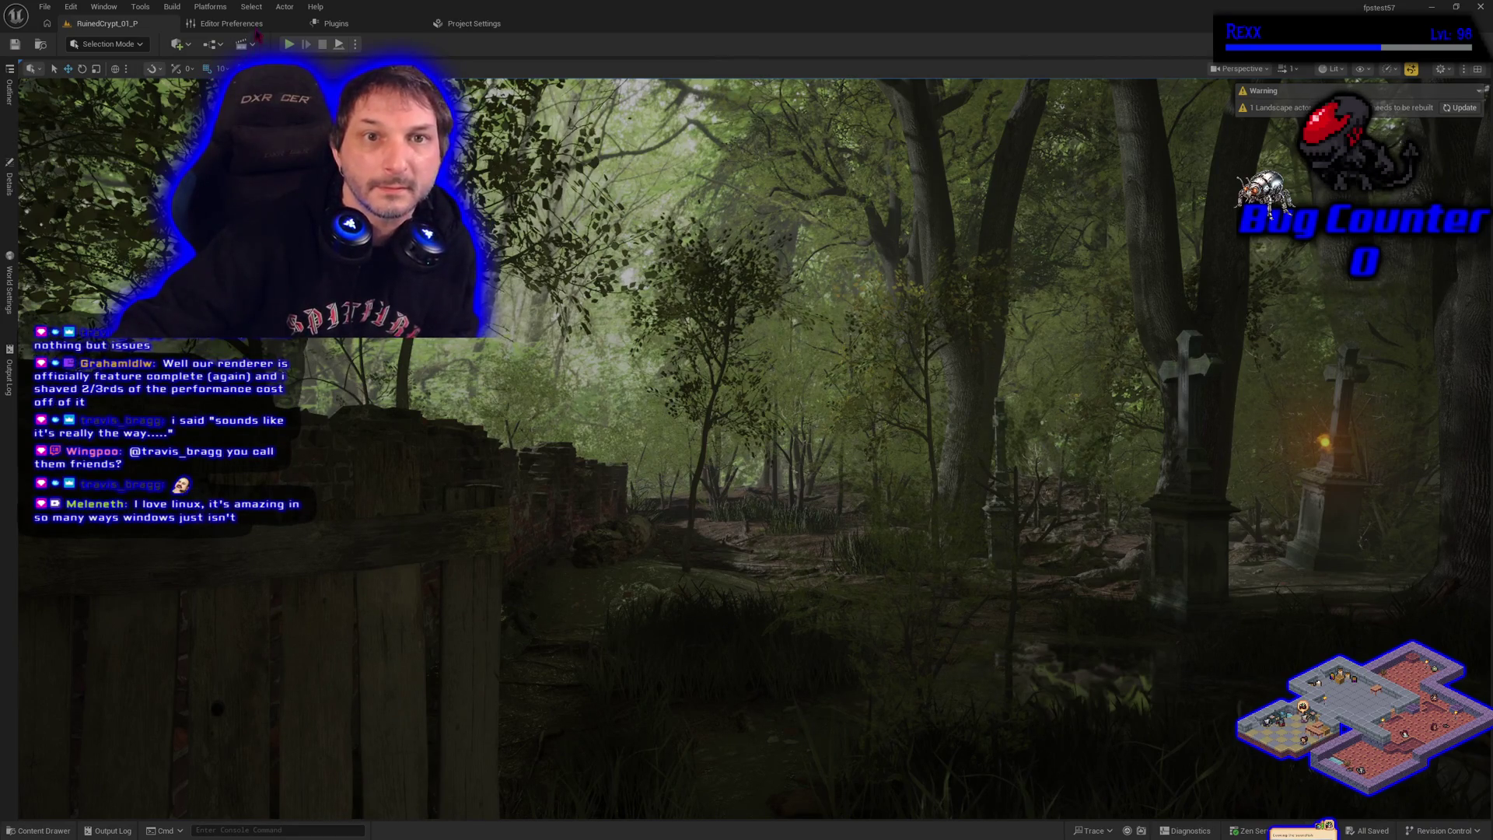
{"action": "left_click", "coordinate": [489, 27]}
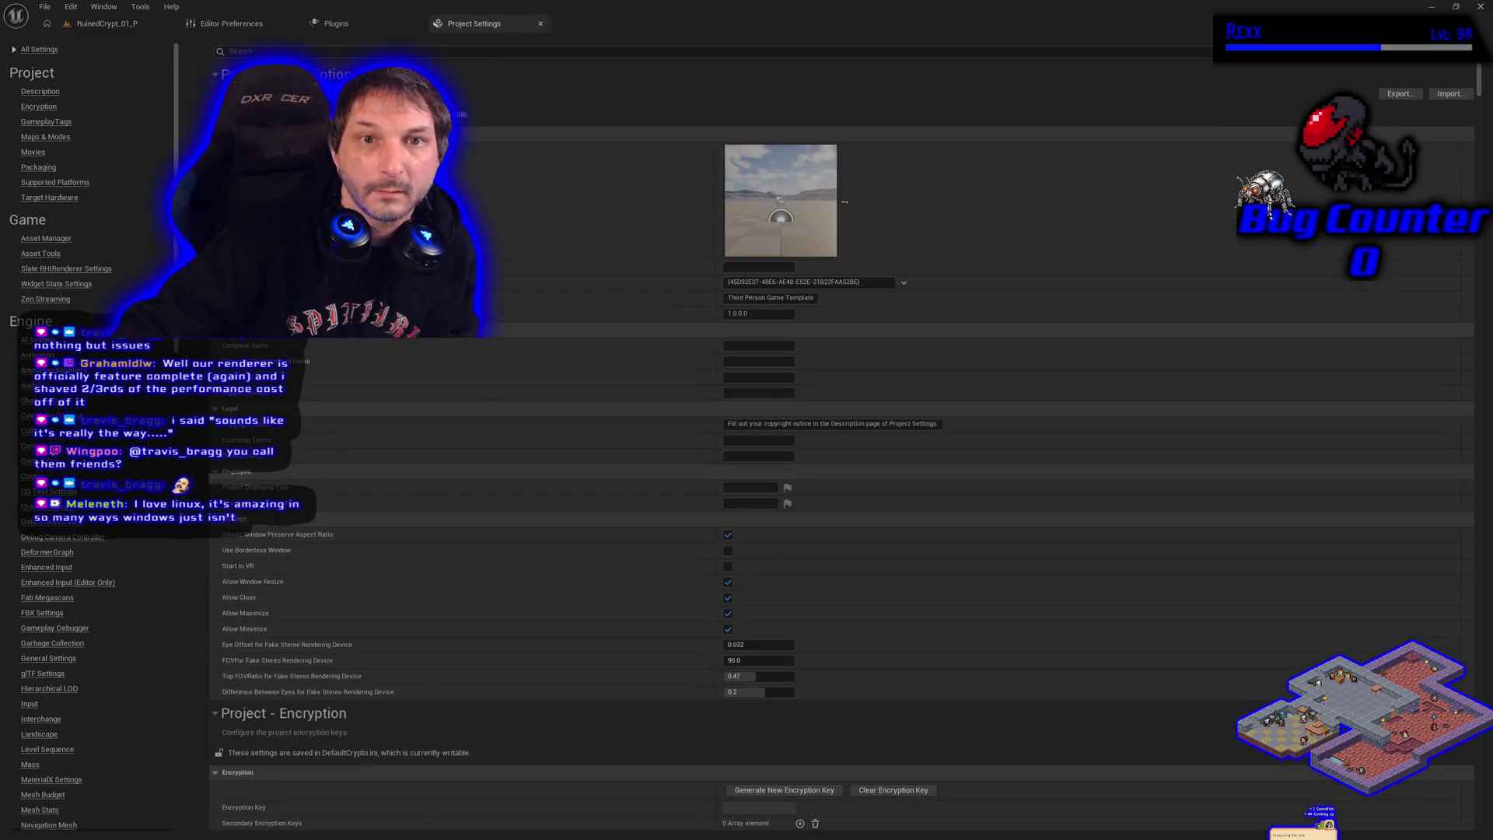
Search Project Settings for Nanite, virtual shadow map and Lumen options, then close Project Settings
{"action": "type", "text": "nan"}
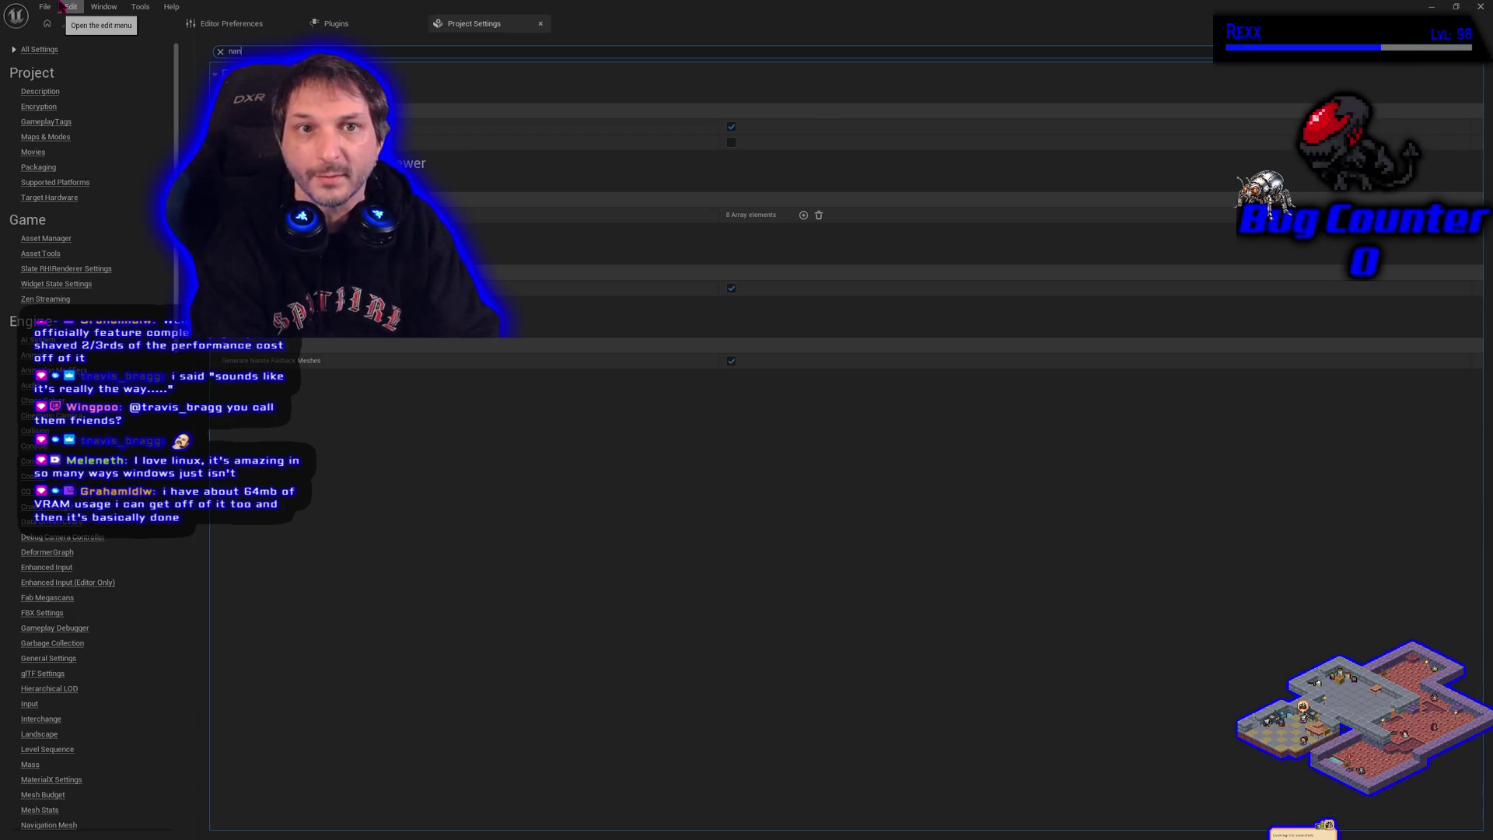
{"action": "key", "text": "BackSpace"}
{"action": "key", "text": "BackSpace"}
{"action": "key", "text": "BackSpace"}
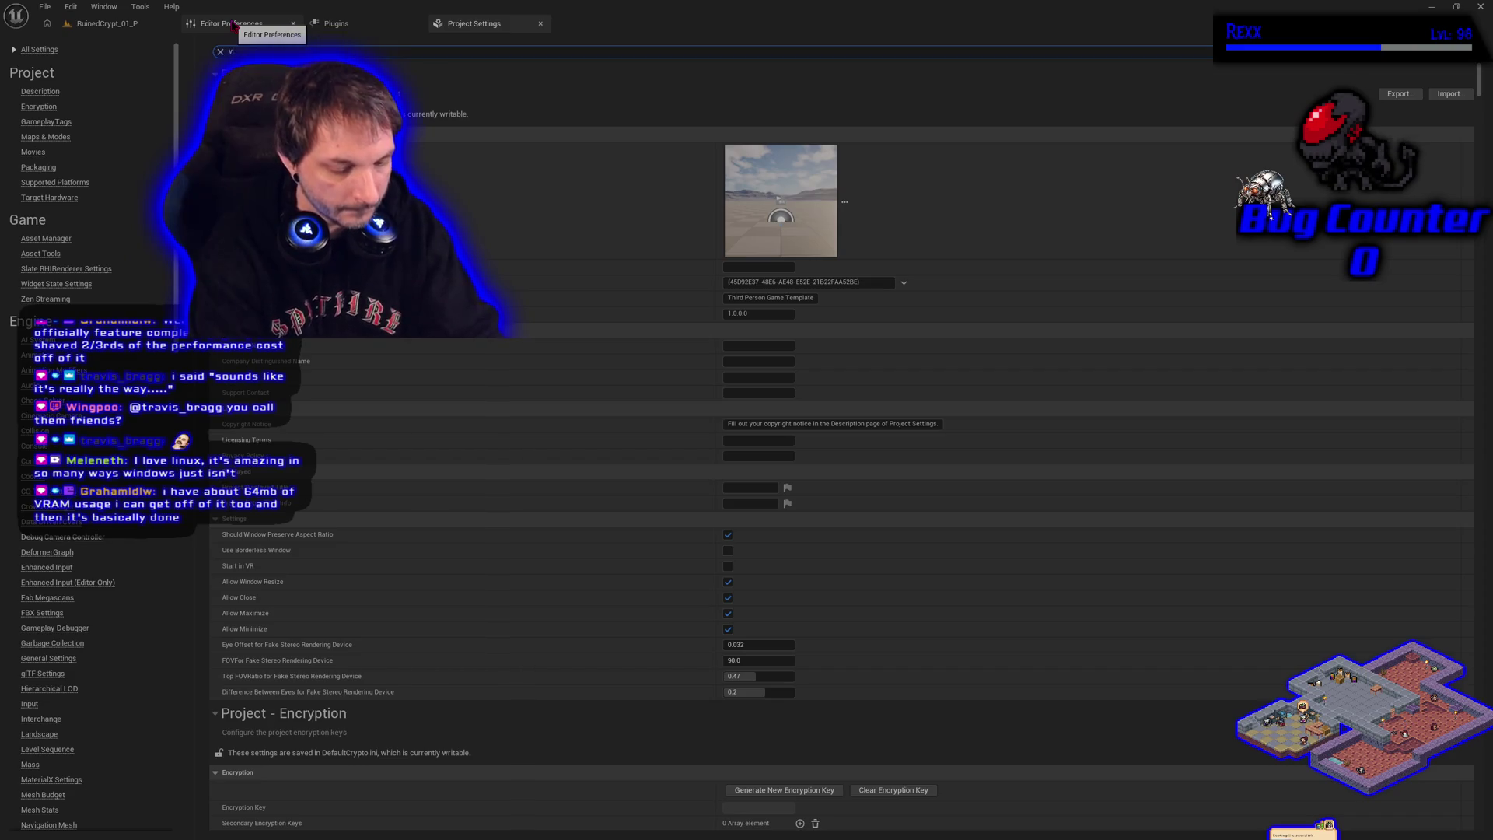
{"action": "type", "text": "sm"}
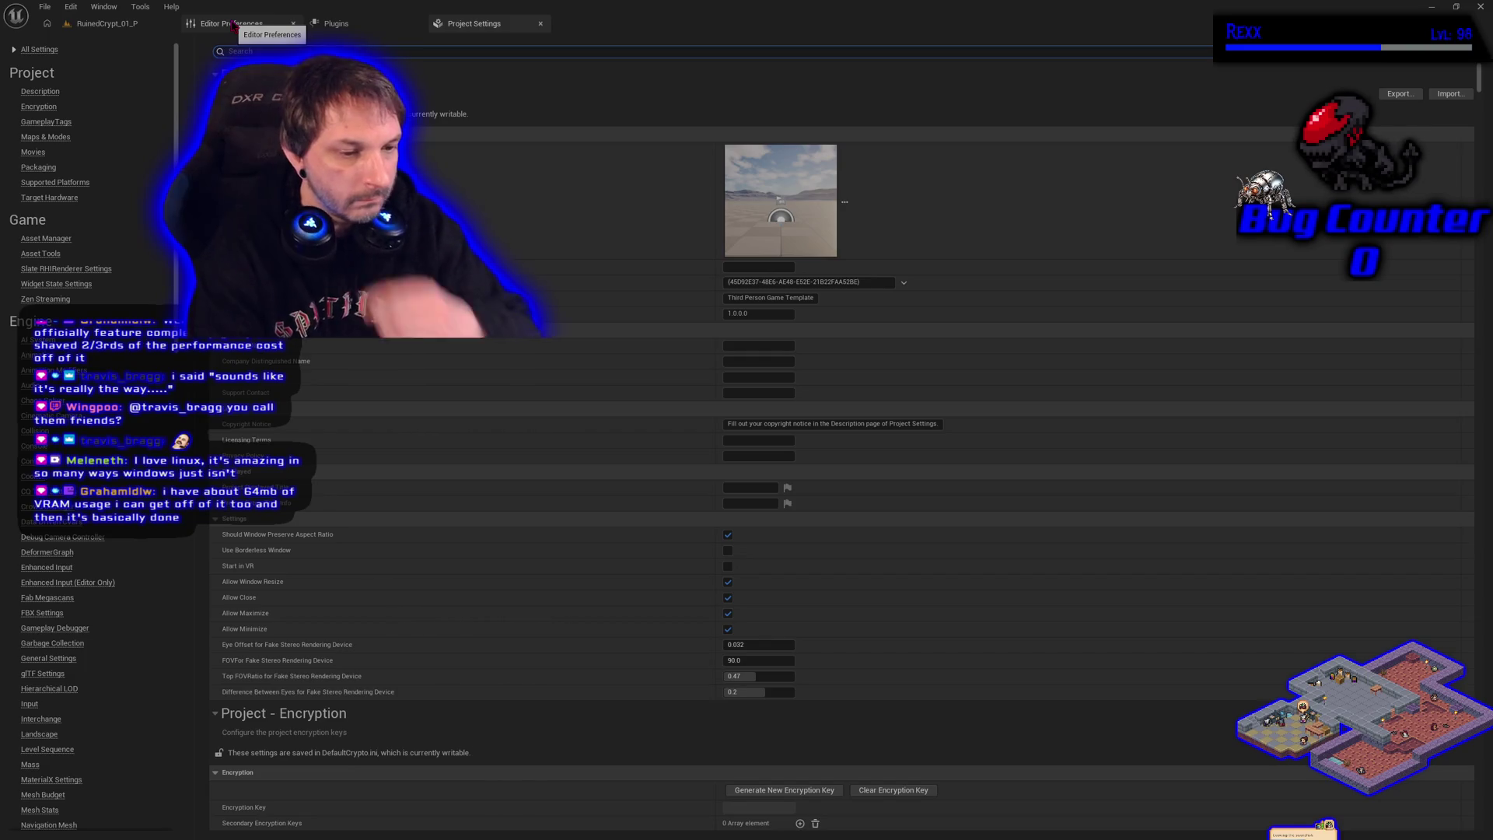
{"action": "type", "text": "fu"}
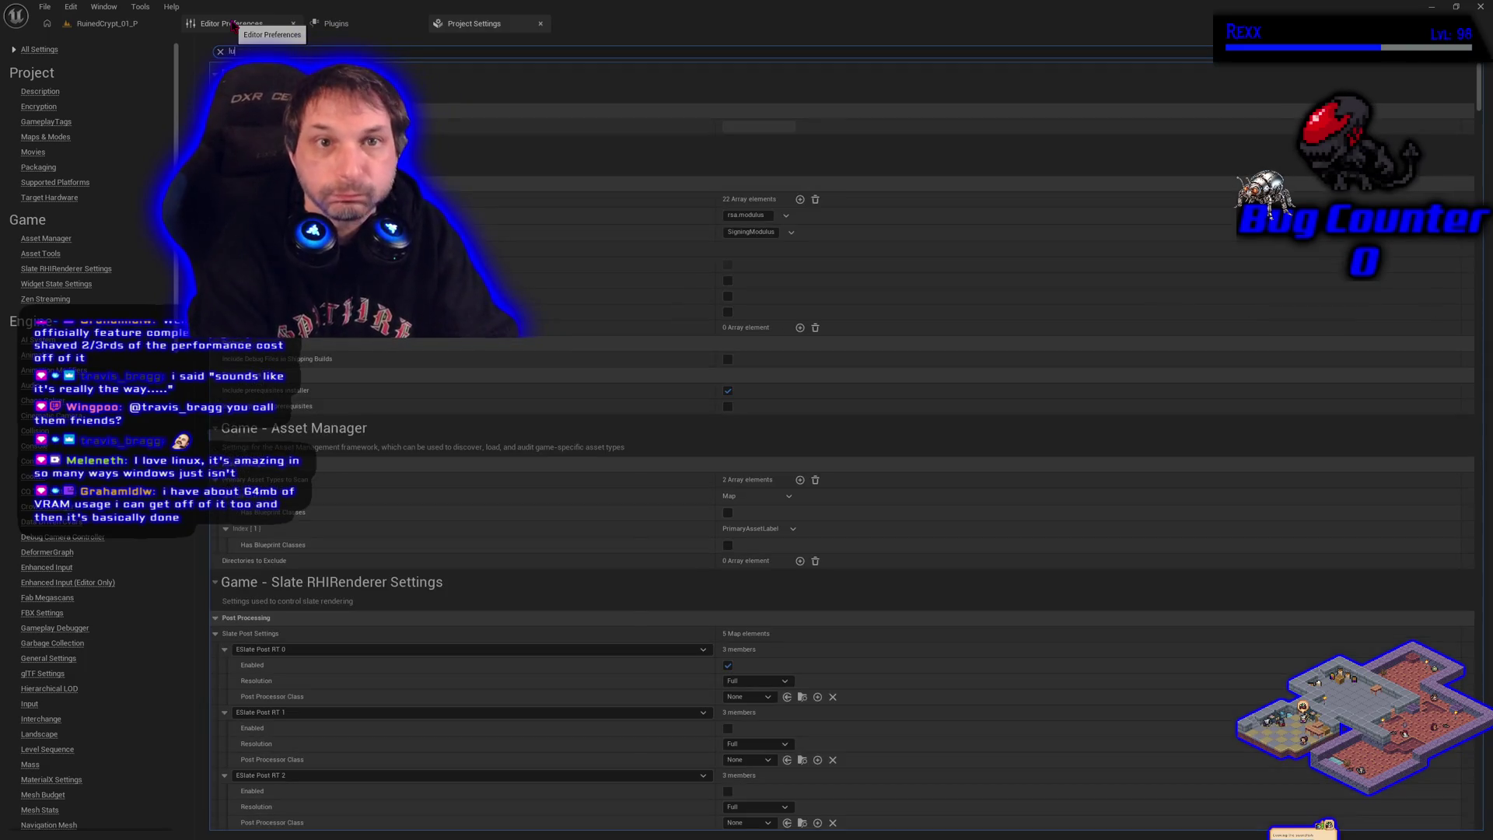
{"action": "type", "text": "en"}
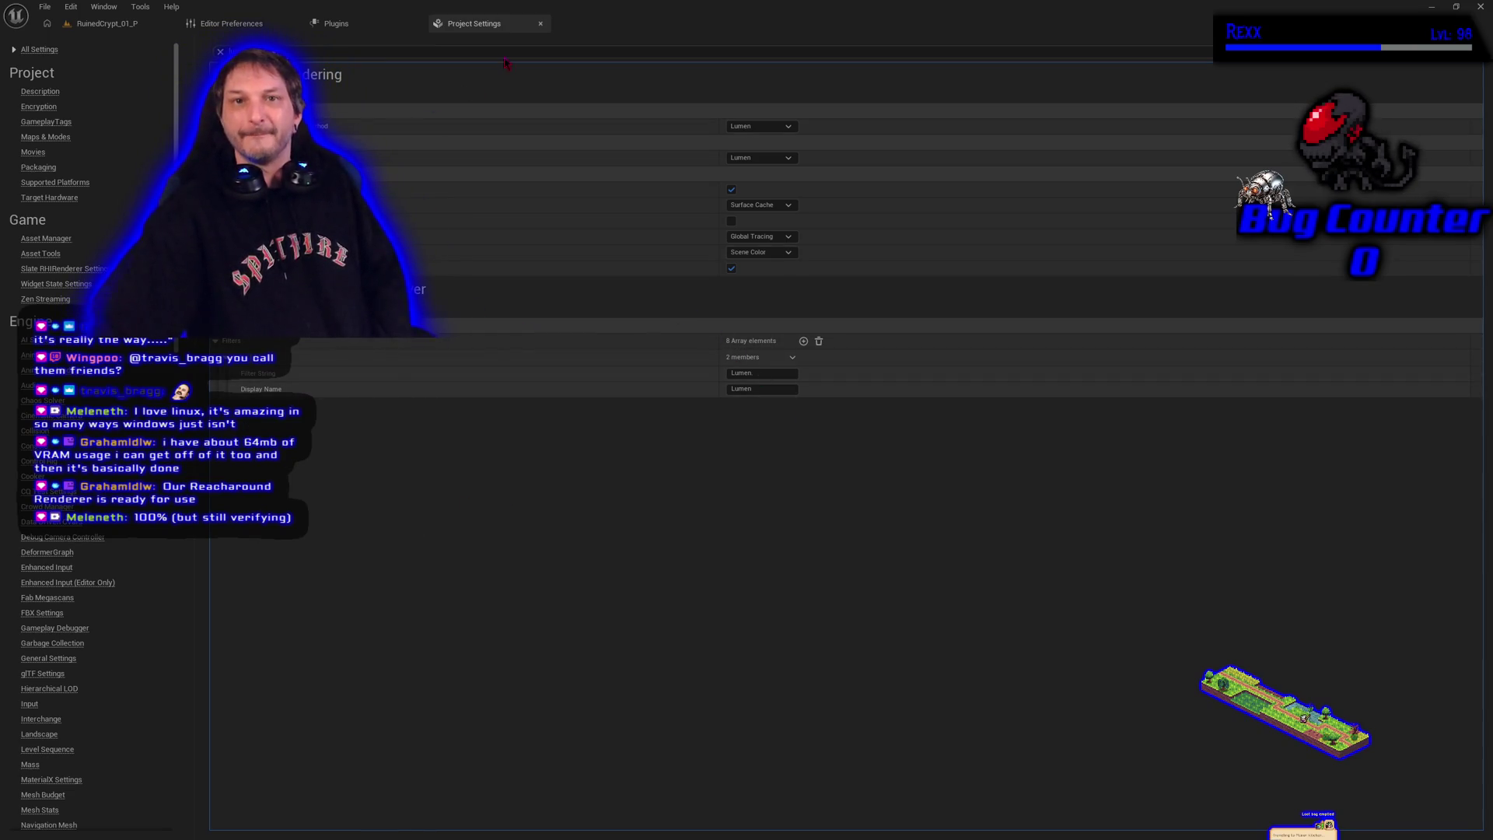
{"action": "left_click", "coordinate": [541, 26]}
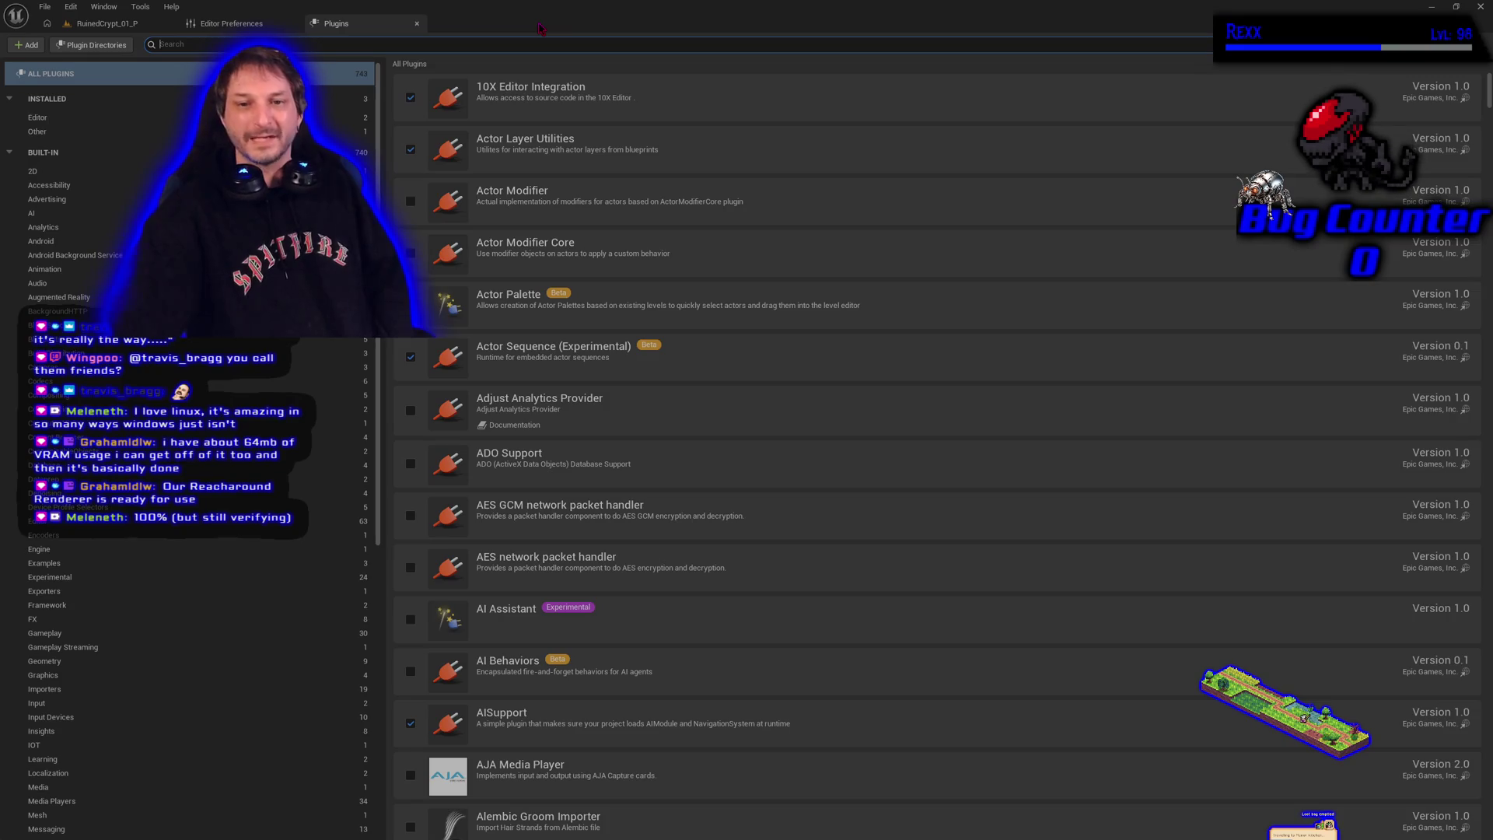
Go back to the RuinedCrypt_01_P level tab and close Unreal Editor
{"action": "left_click", "coordinate": [107, 24]}
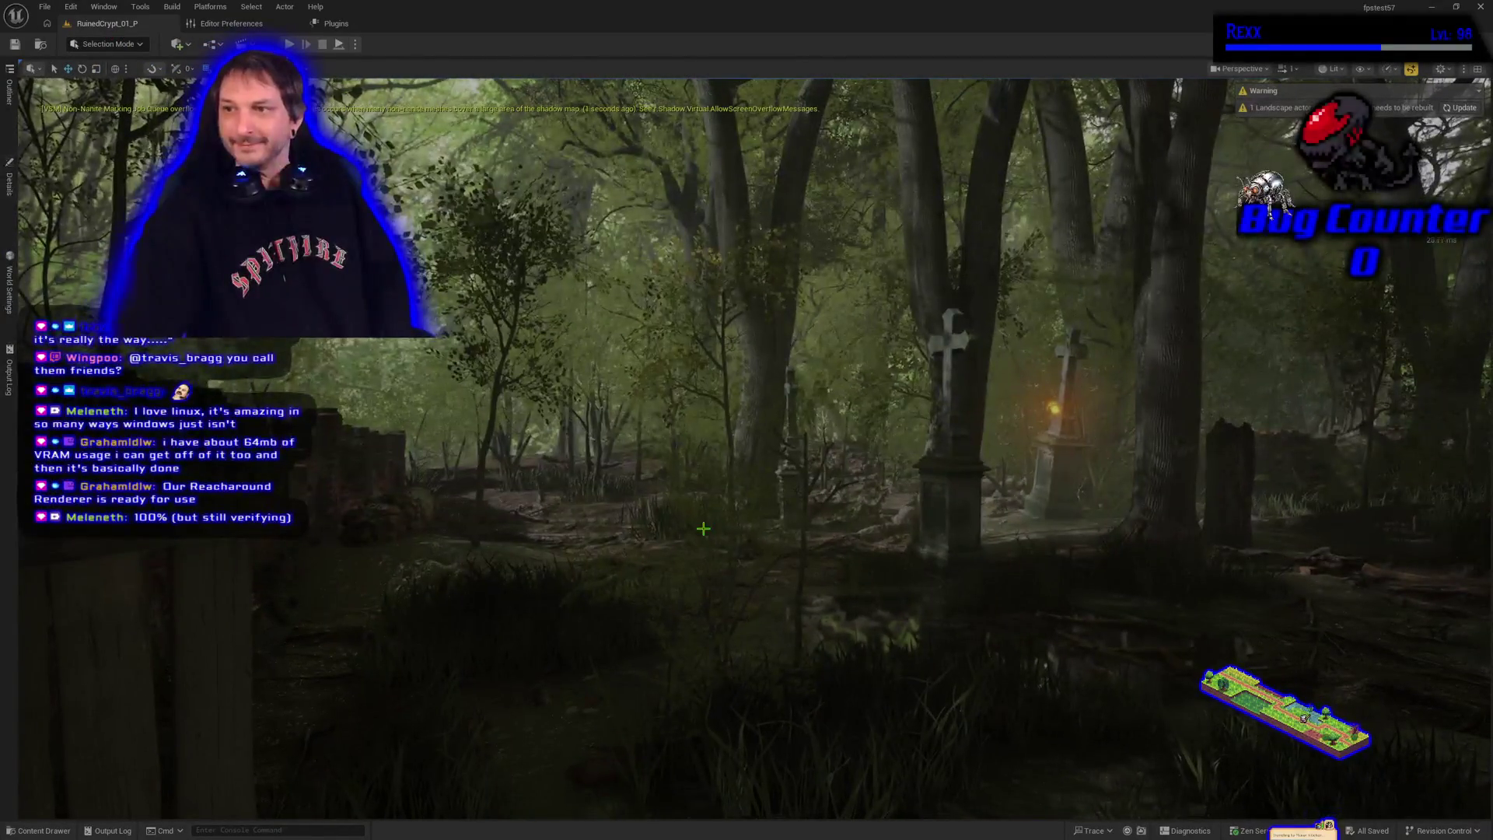
{"action": "left_click", "coordinate": [1483, 6]}
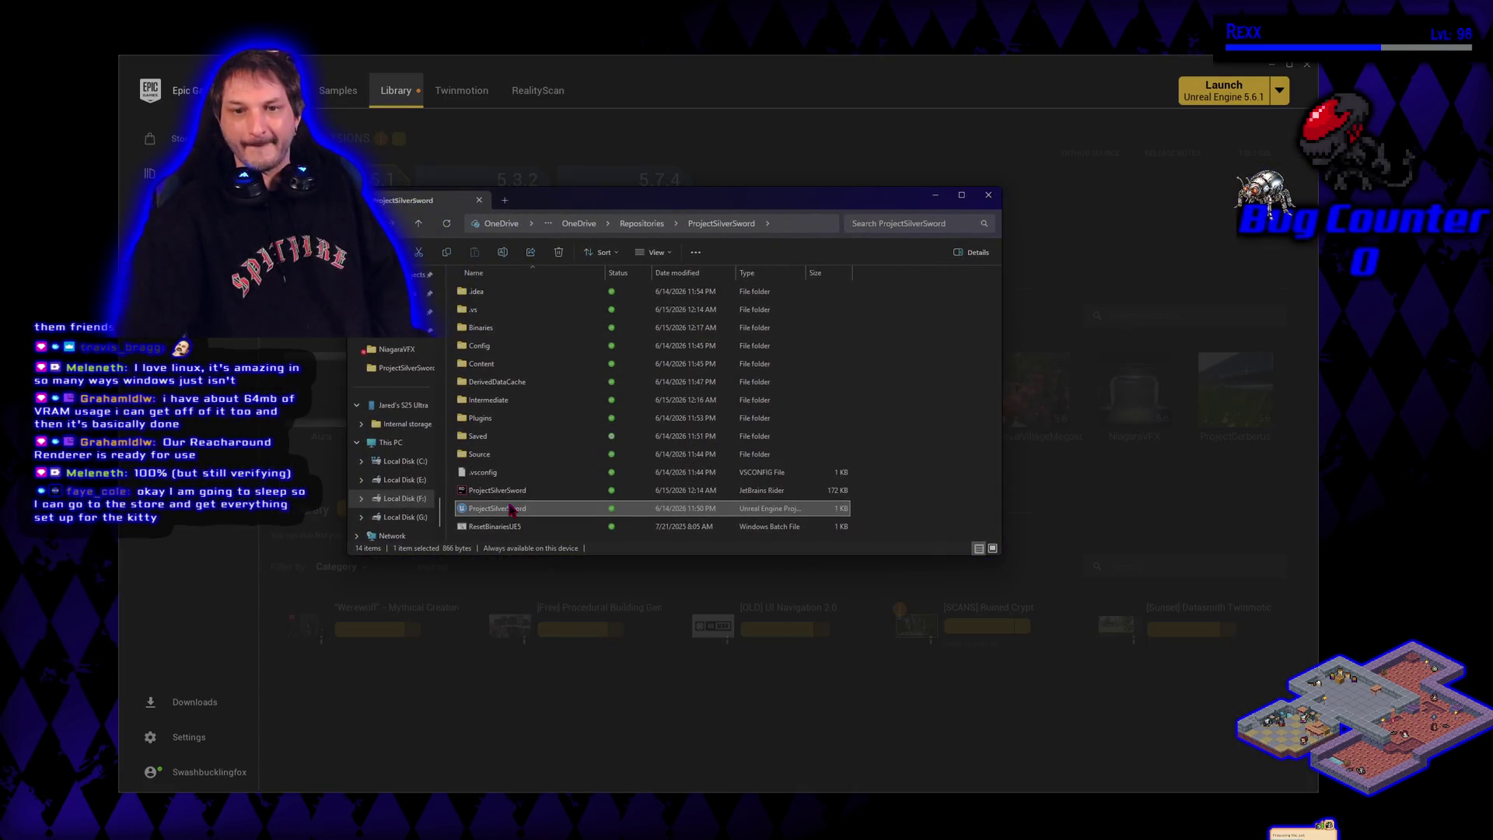
Open ProjectSilverSword.uproject with JetBrains Rider and close the project folder window
{"action": "right_click", "coordinate": [513, 509]}
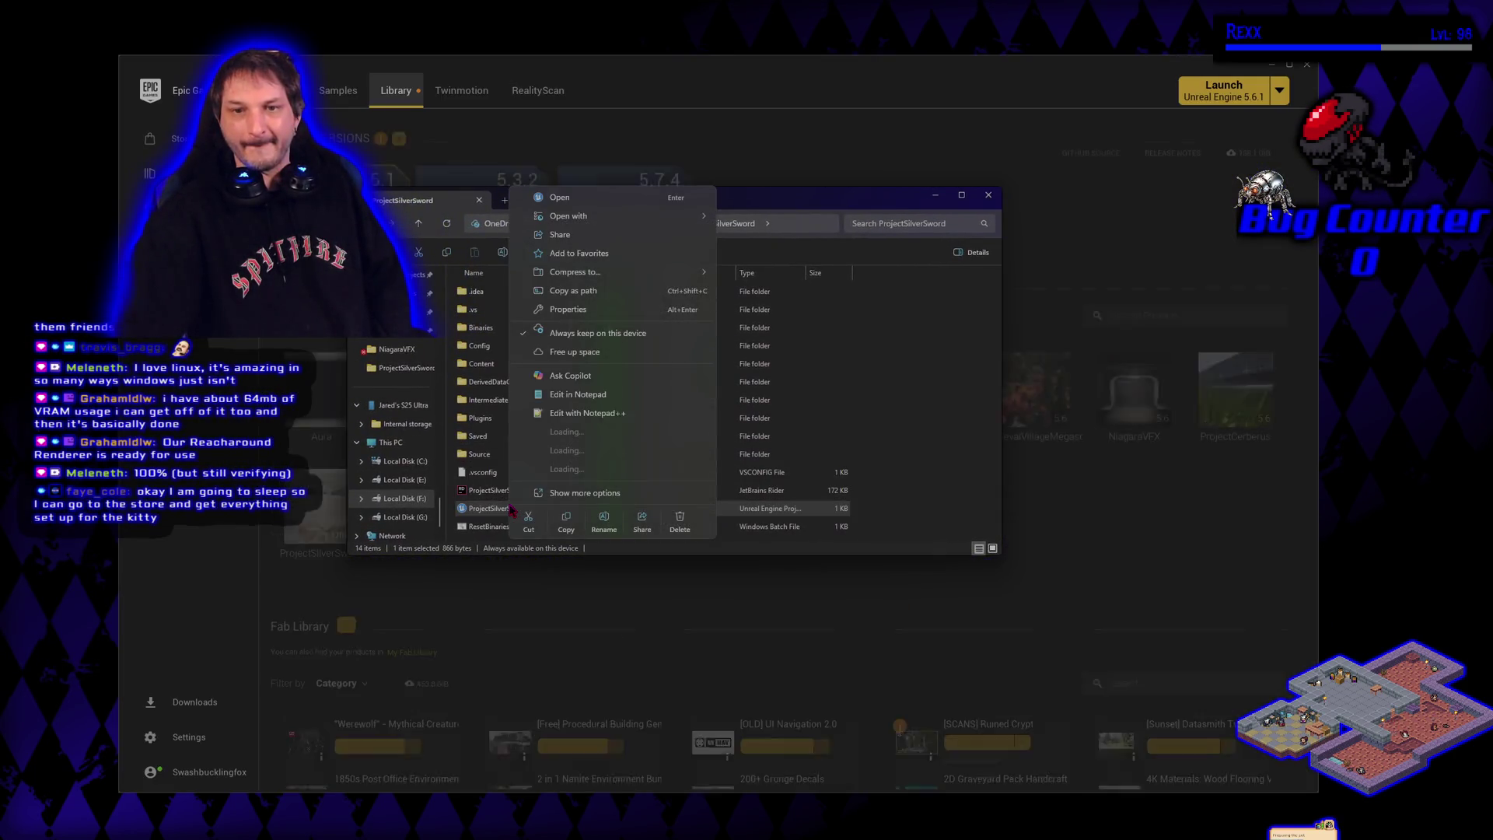
{"action": "mouse_move", "coordinate": [603, 216]}
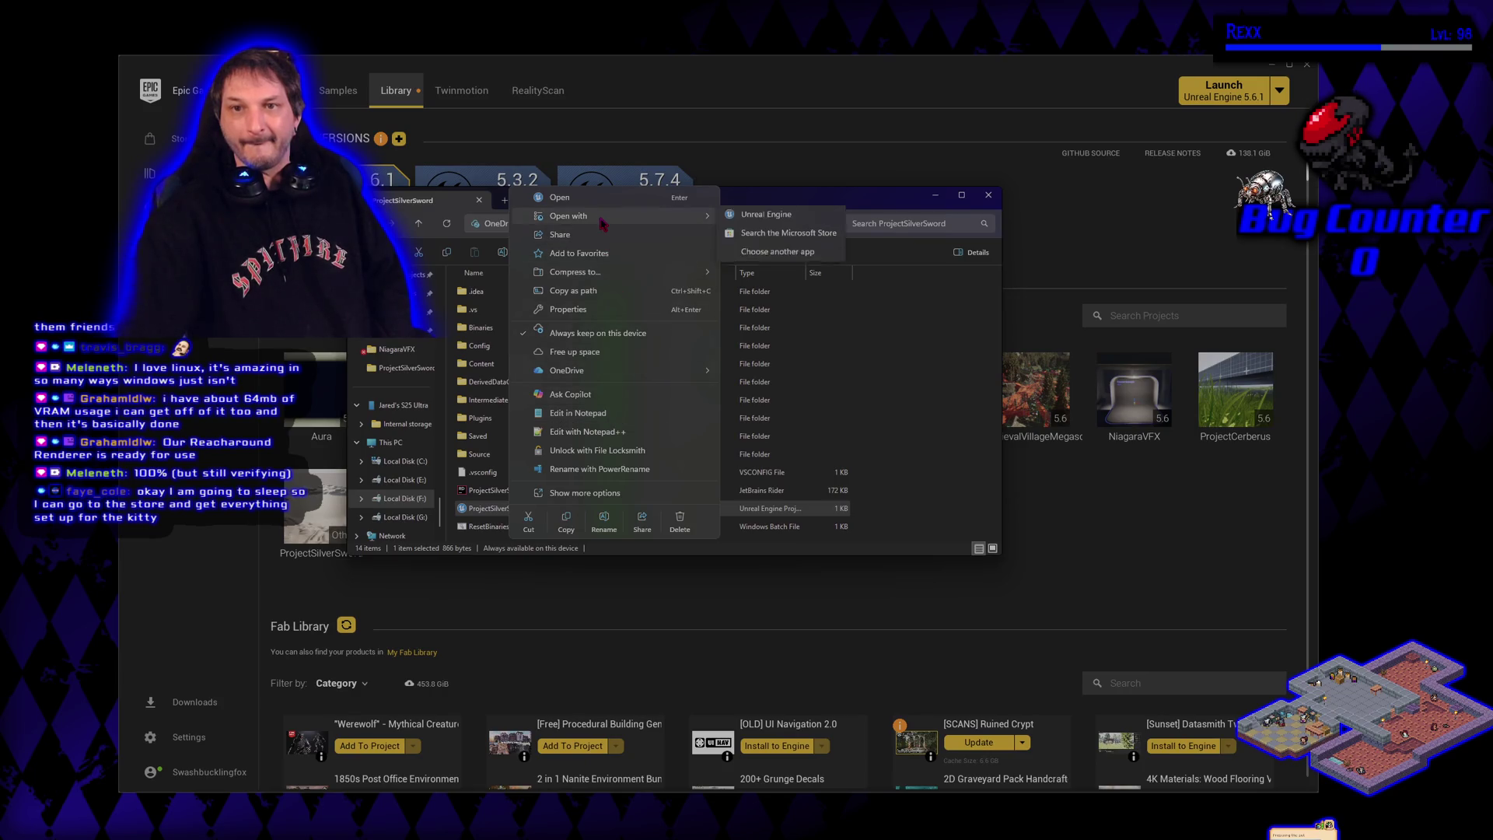
{"action": "left_click", "coordinate": [751, 220]}
{"action": "left_click", "coordinate": [700, 74]}
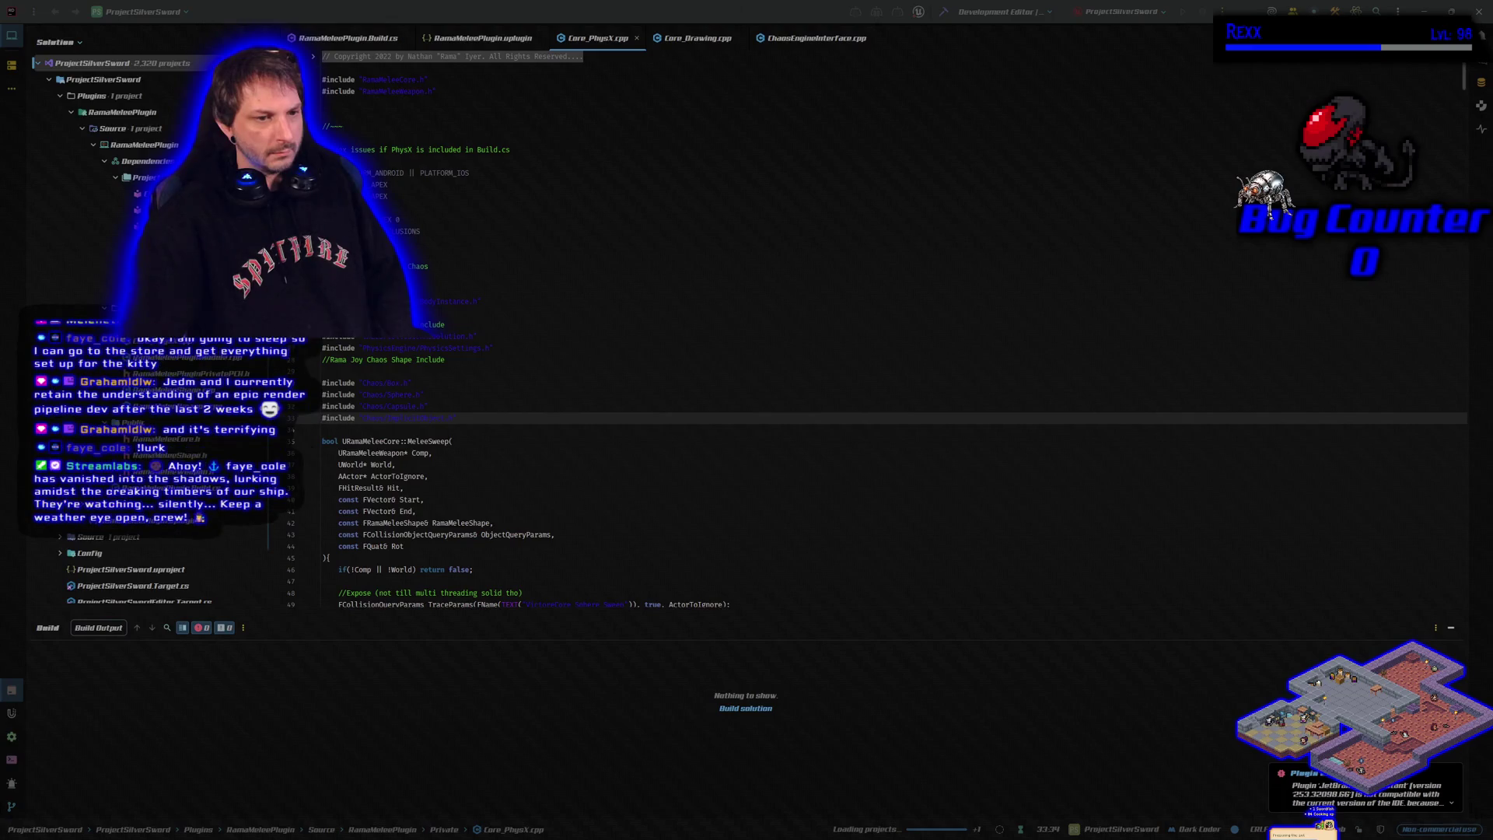
Scroll Rider's view while the ProjectSilverSword solution loads and the RiderLink install starts
{"action": "scroll", "coordinate": [855, 326], "scroll_direction": "down", "scroll_amount": 1}
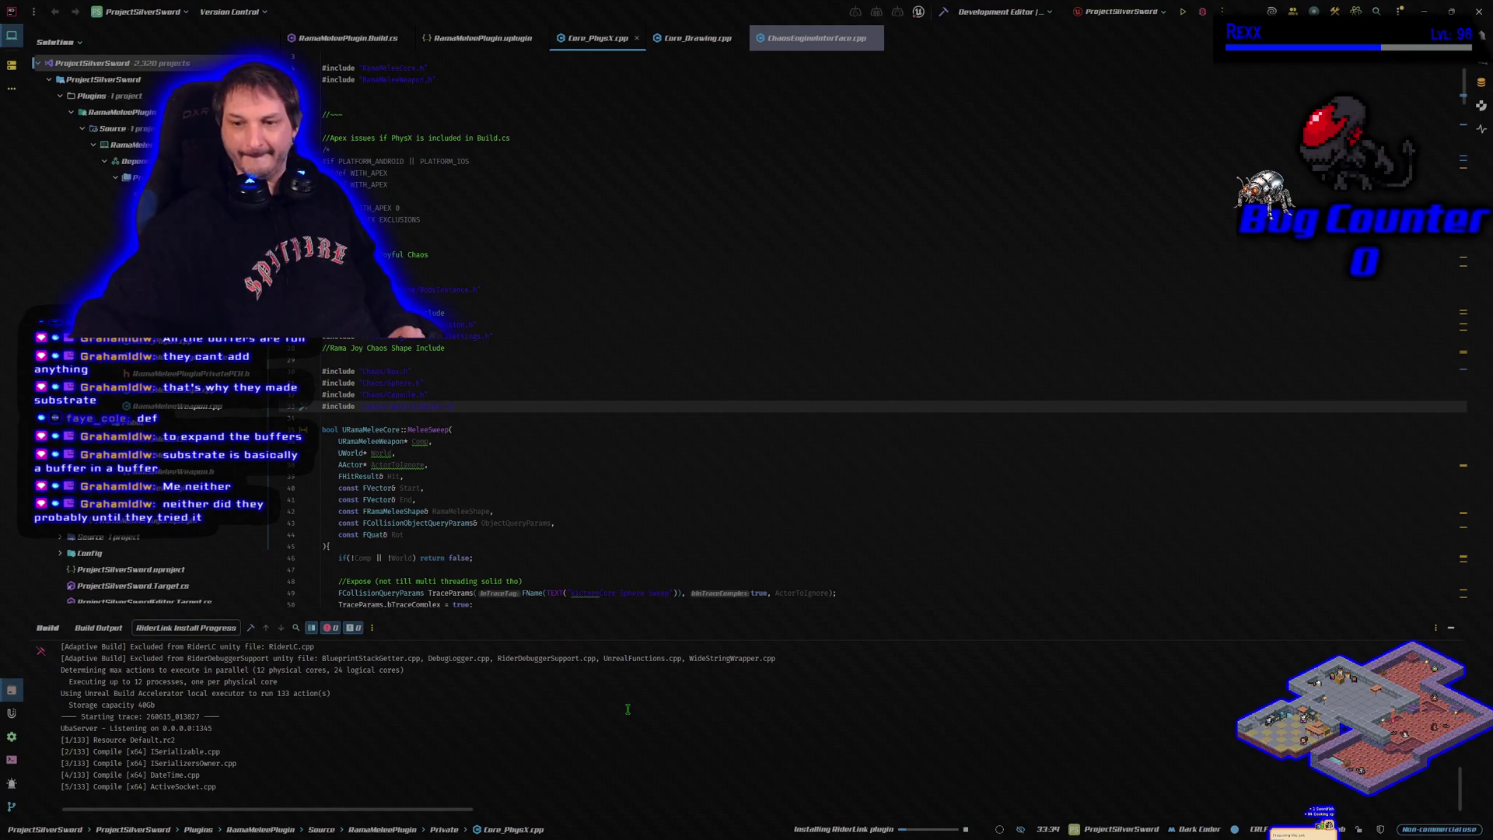
Follow RiderLink install progress until BUILD SUCCESSFUL, then open RamaMeleePlugin.Build.cs
{"action": "left_click", "coordinate": [919, 830]}
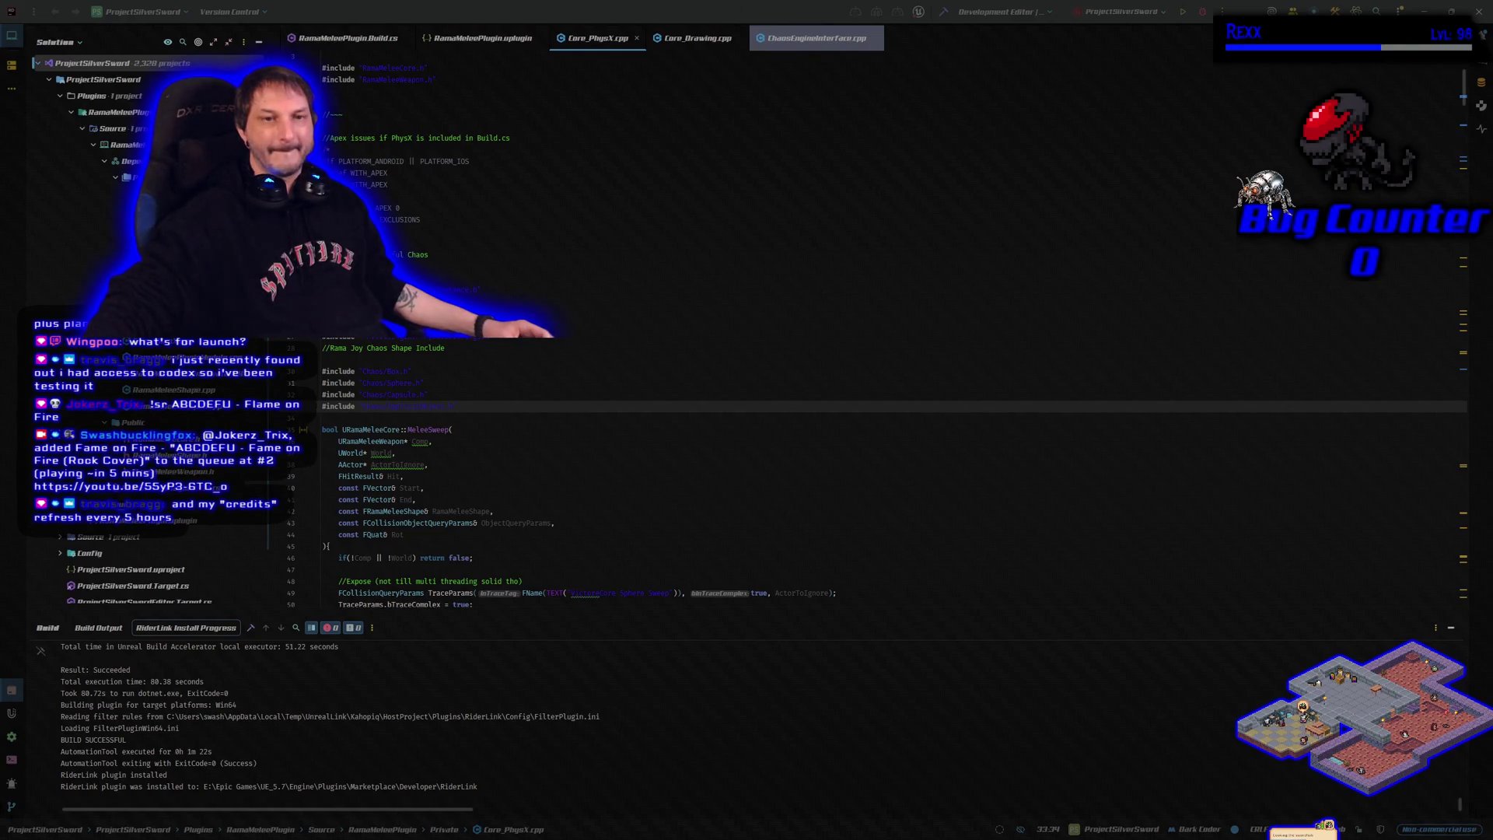
{"action": "scroll", "coordinate": [147, 562], "scroll_direction": "down", "scroll_amount": 3}
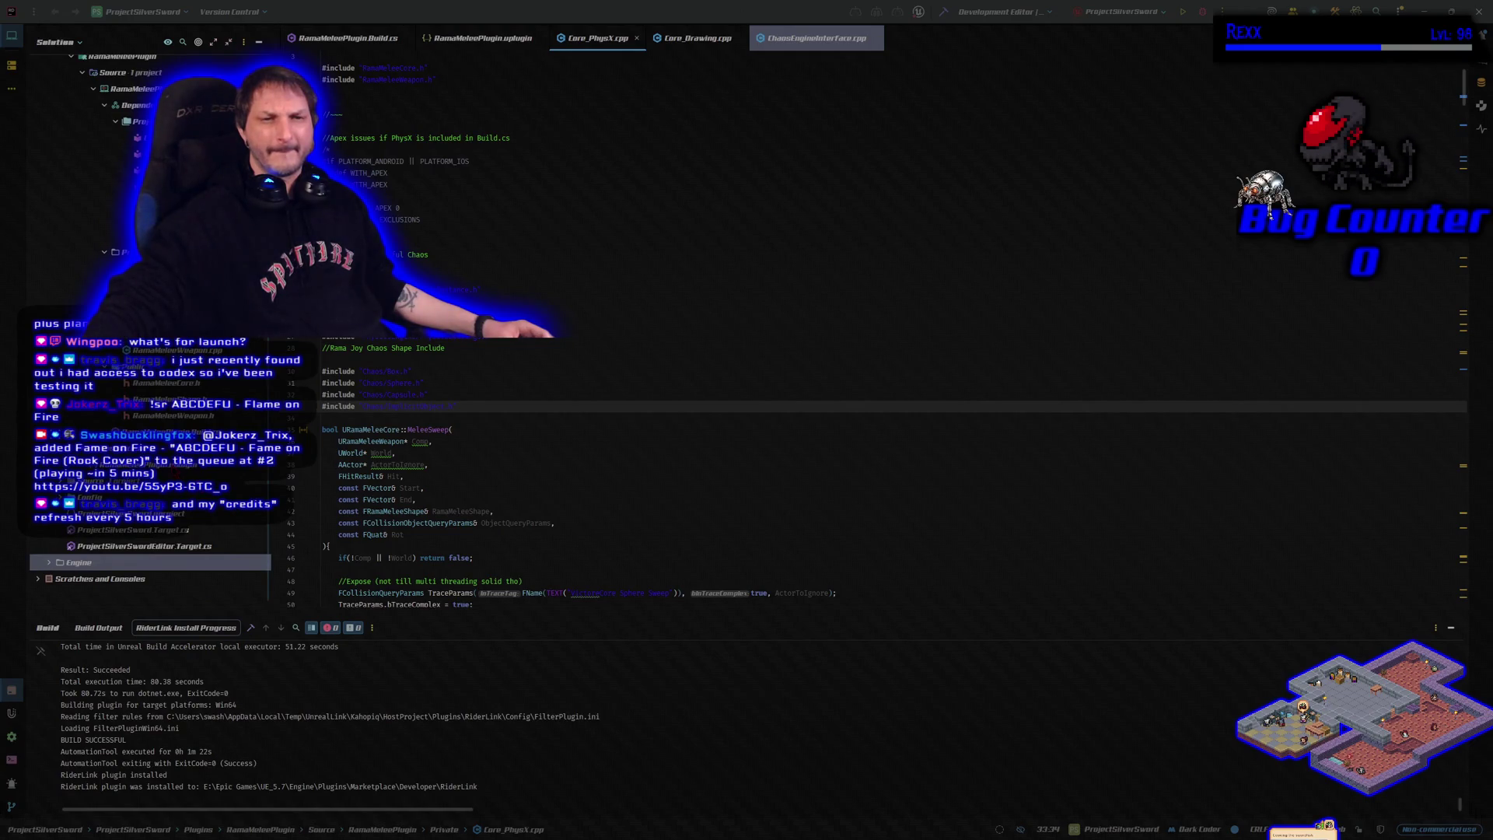
{"action": "left_click", "coordinate": [342, 37]}
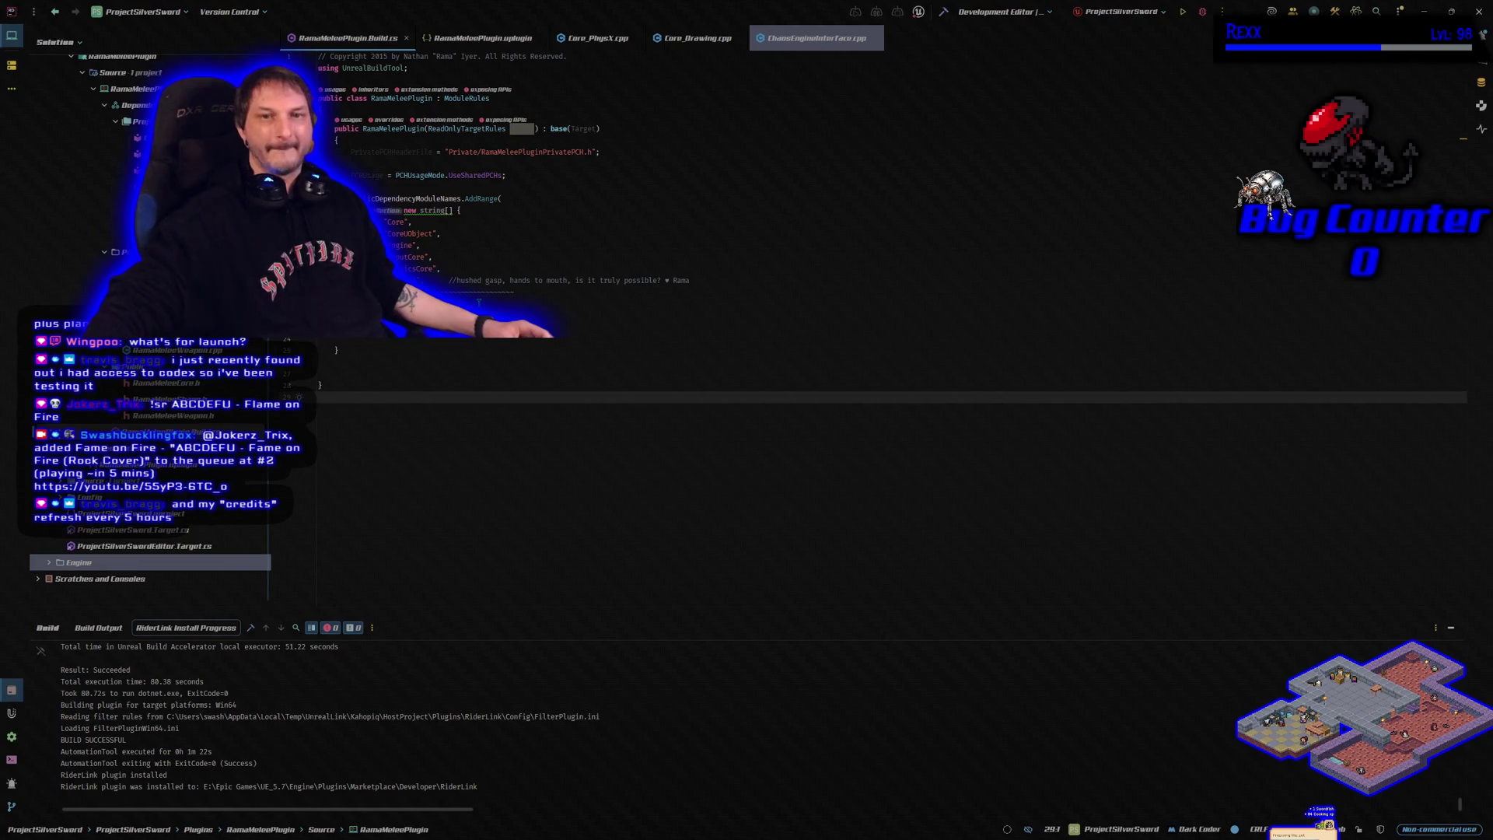
Insert an empty line after line 20 of RamaMeleePlugin.Build.cs and start a build
{"action": "left_click", "coordinate": [513, 292]}
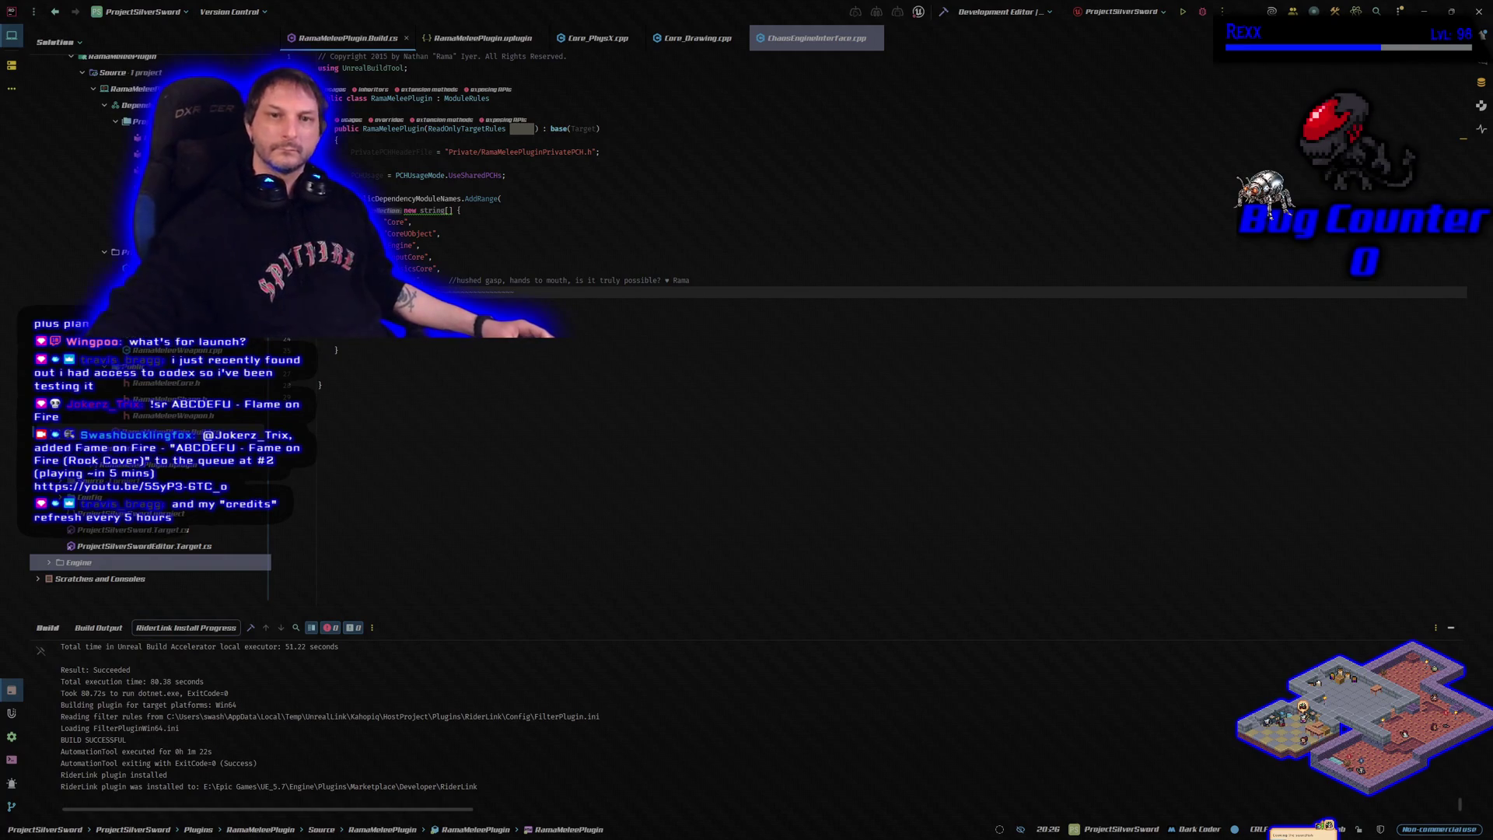
{"action": "key", "text": "Return"}
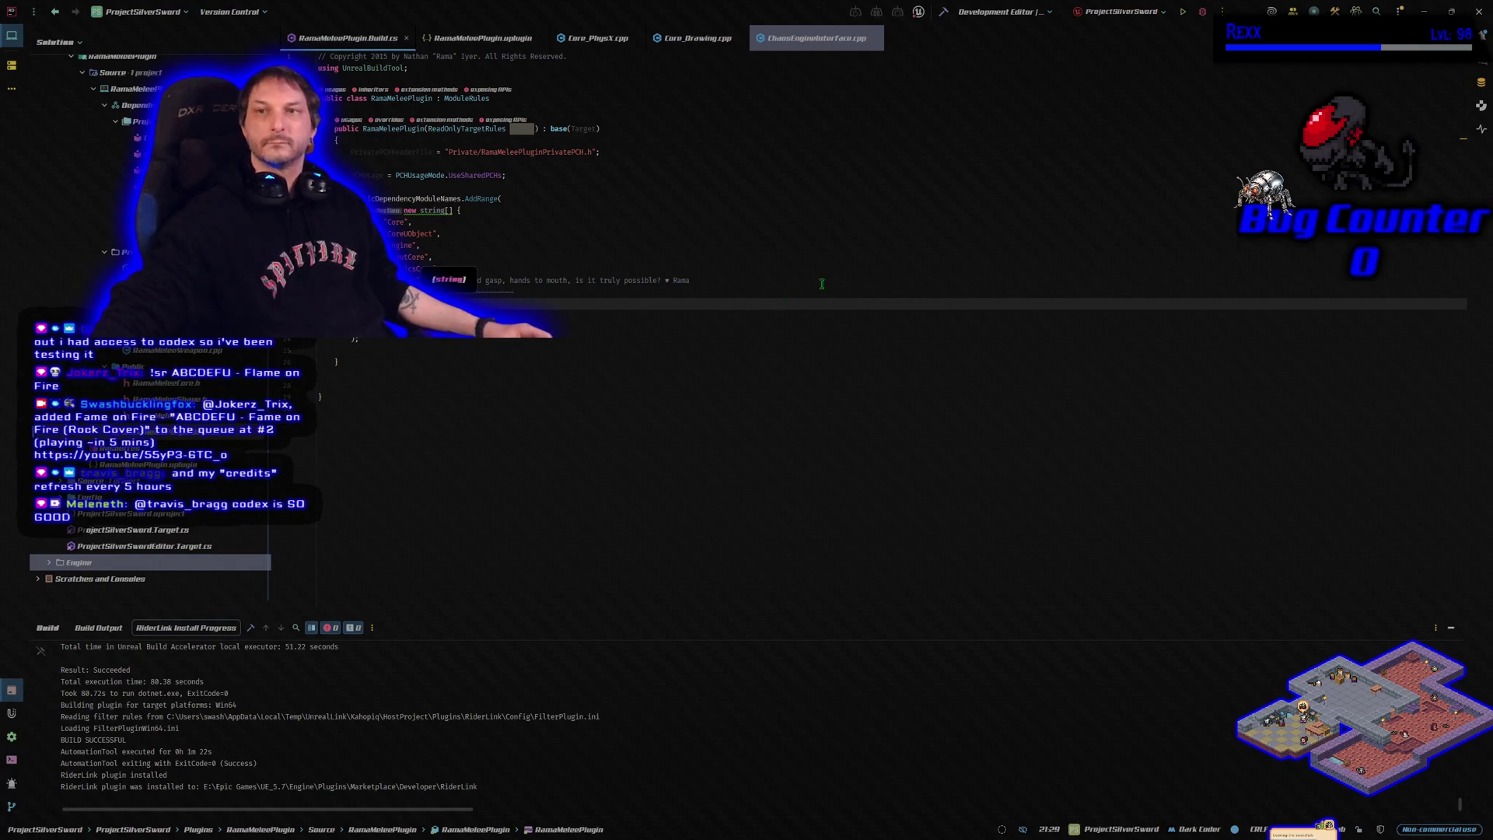
{"action": "left_click", "coordinate": [944, 13]}
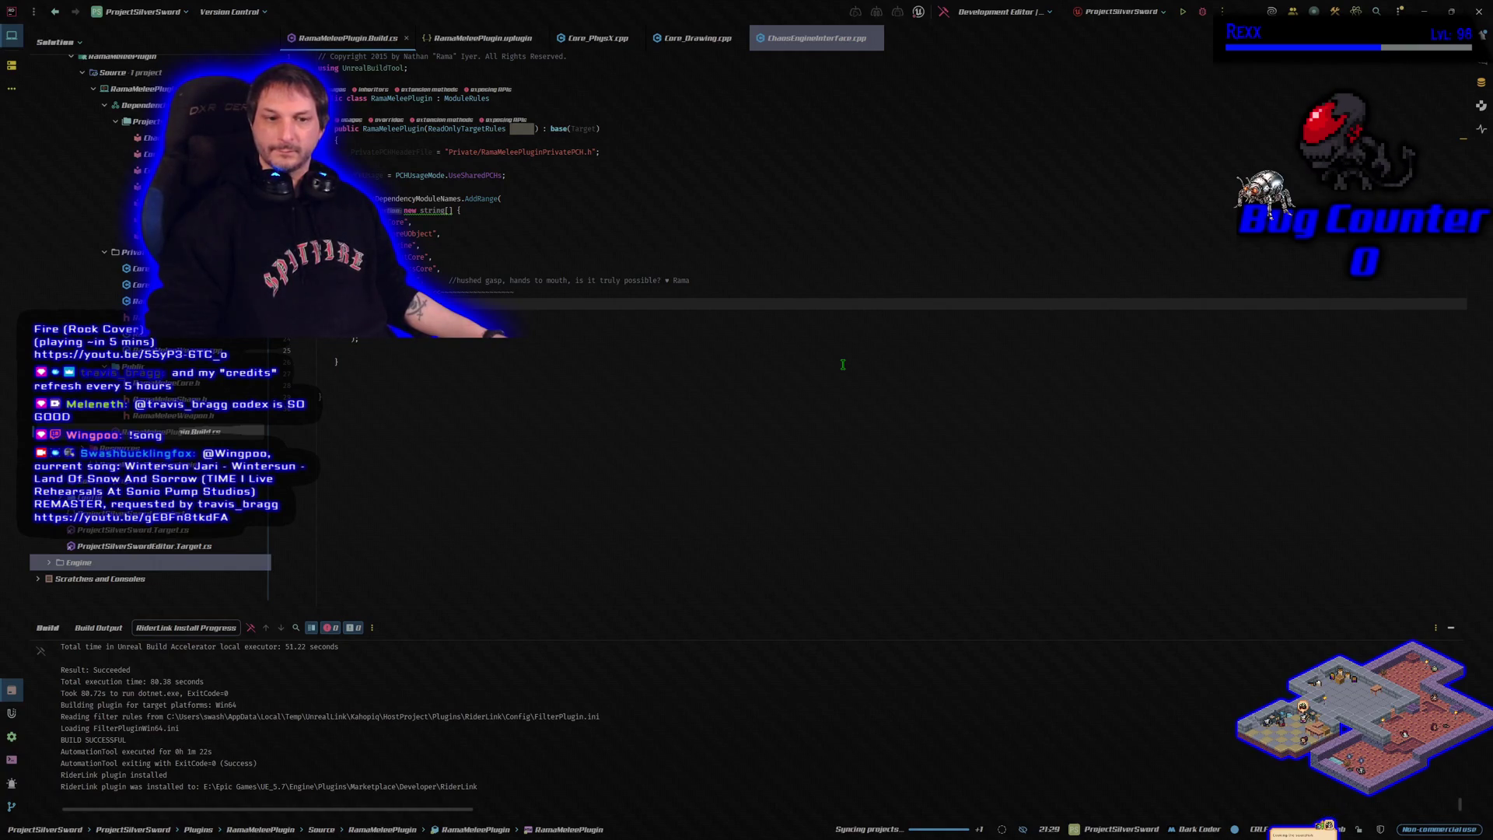
Rebuild the selected projects with Ctrl+Shift+B, then run ProjectSilverSword in Unreal Editor
{"action": "key", "text": "ctrl+shift+b"}
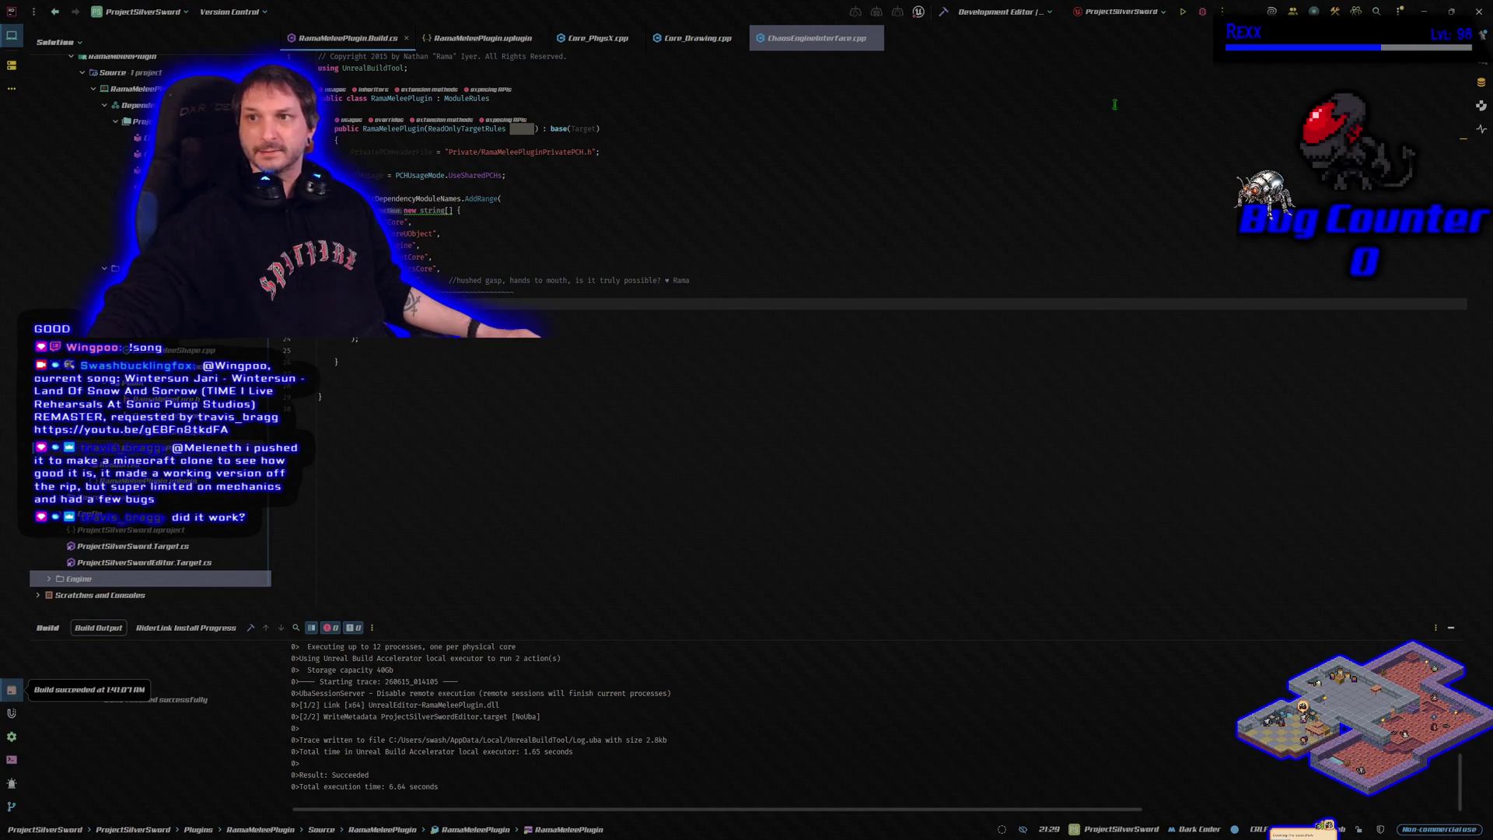
{"action": "left_click", "coordinate": [1182, 11]}
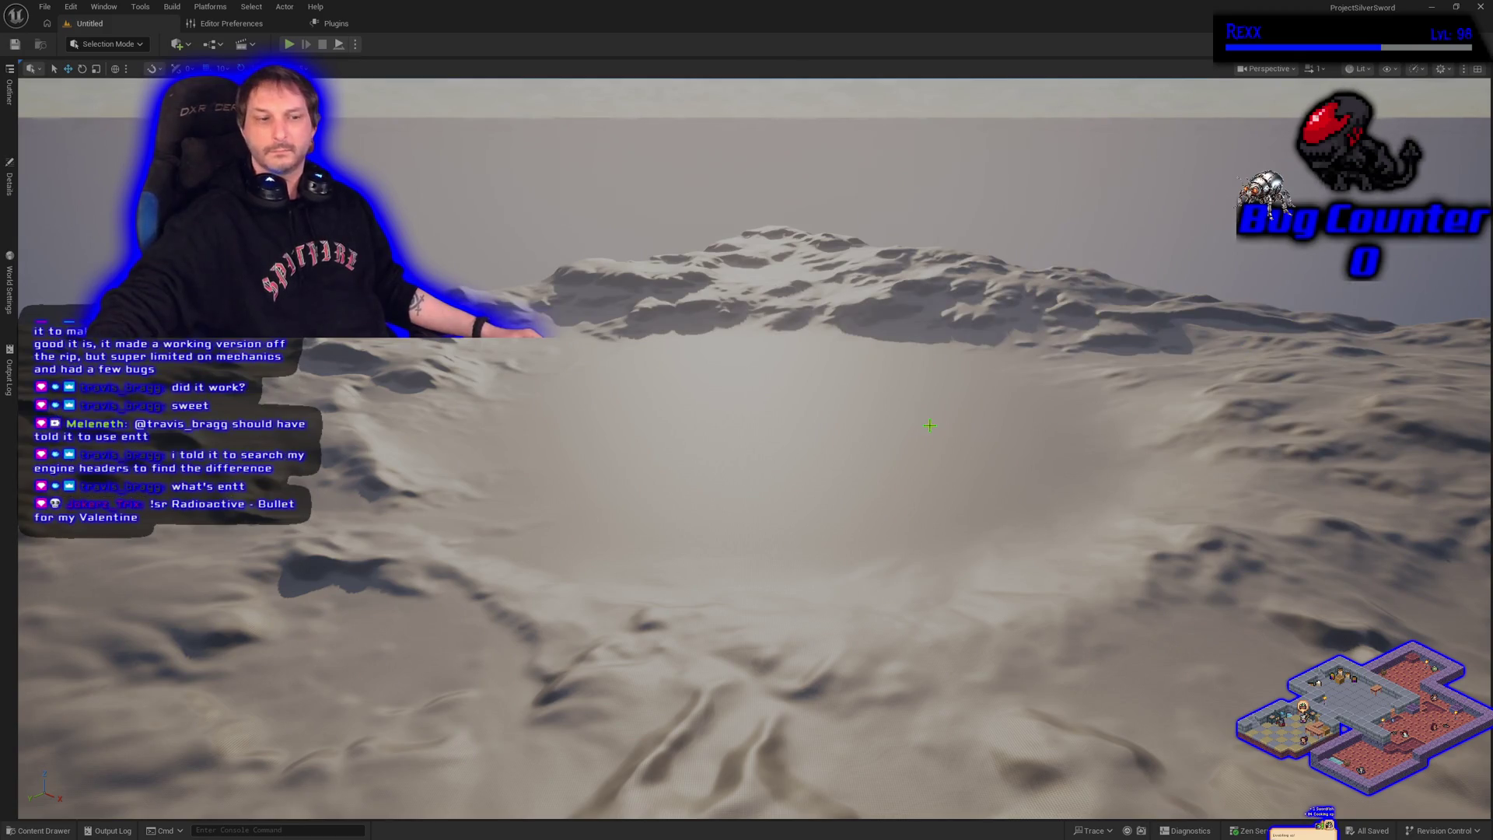
Tilt the camera up above the crater terrain, then switch to the ProjectSilverSword folder window
{"action": "left_click_drag", "start_coordinate": [1048, 433], "coordinate": [1048, 405]}
{"action": "left_click_drag", "start_coordinate": [773, 590], "coordinate": [773, 497]}
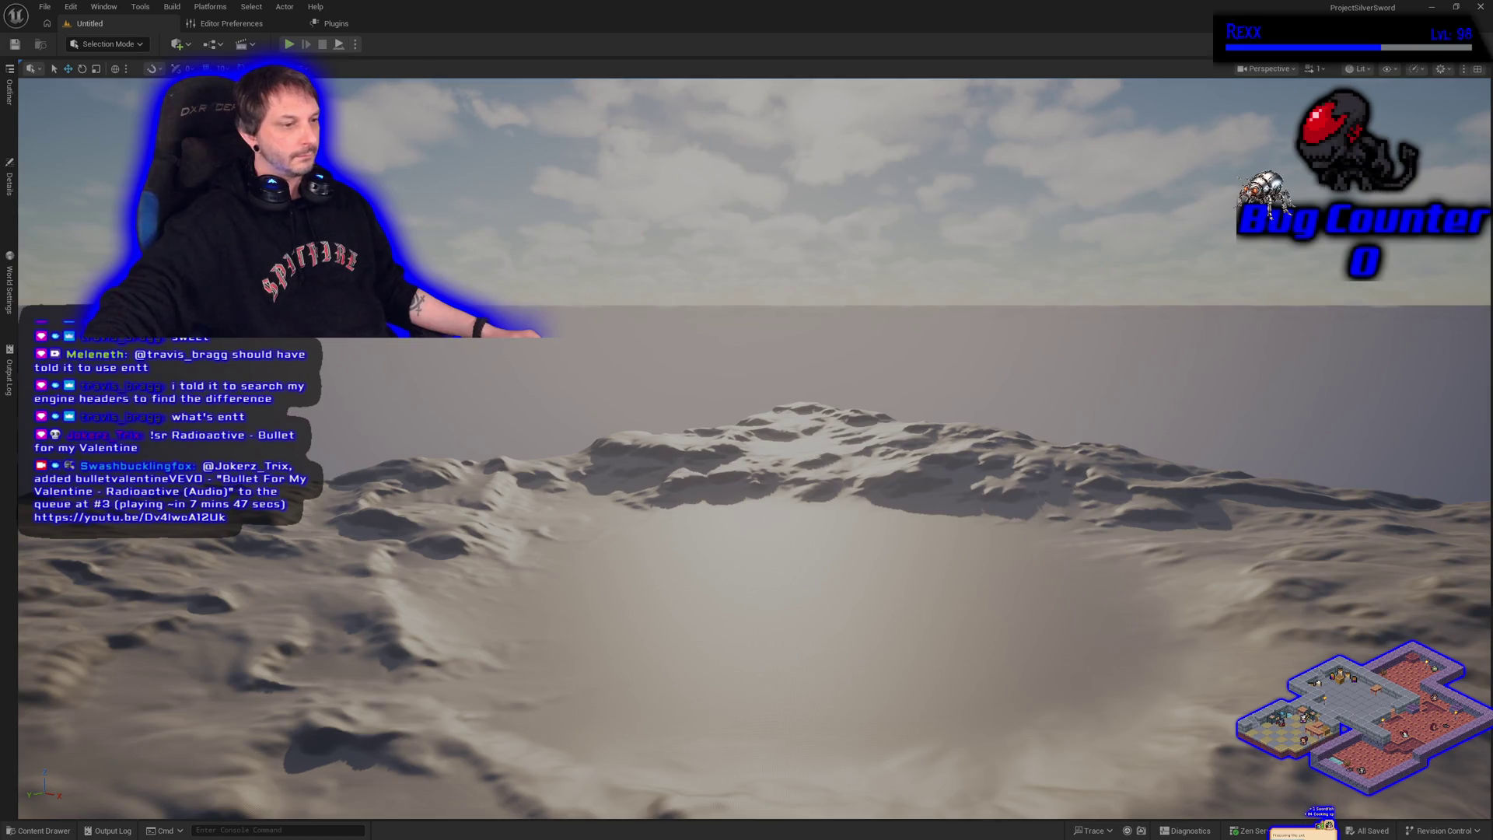
{"action": "key", "text": "alt+Tab"}
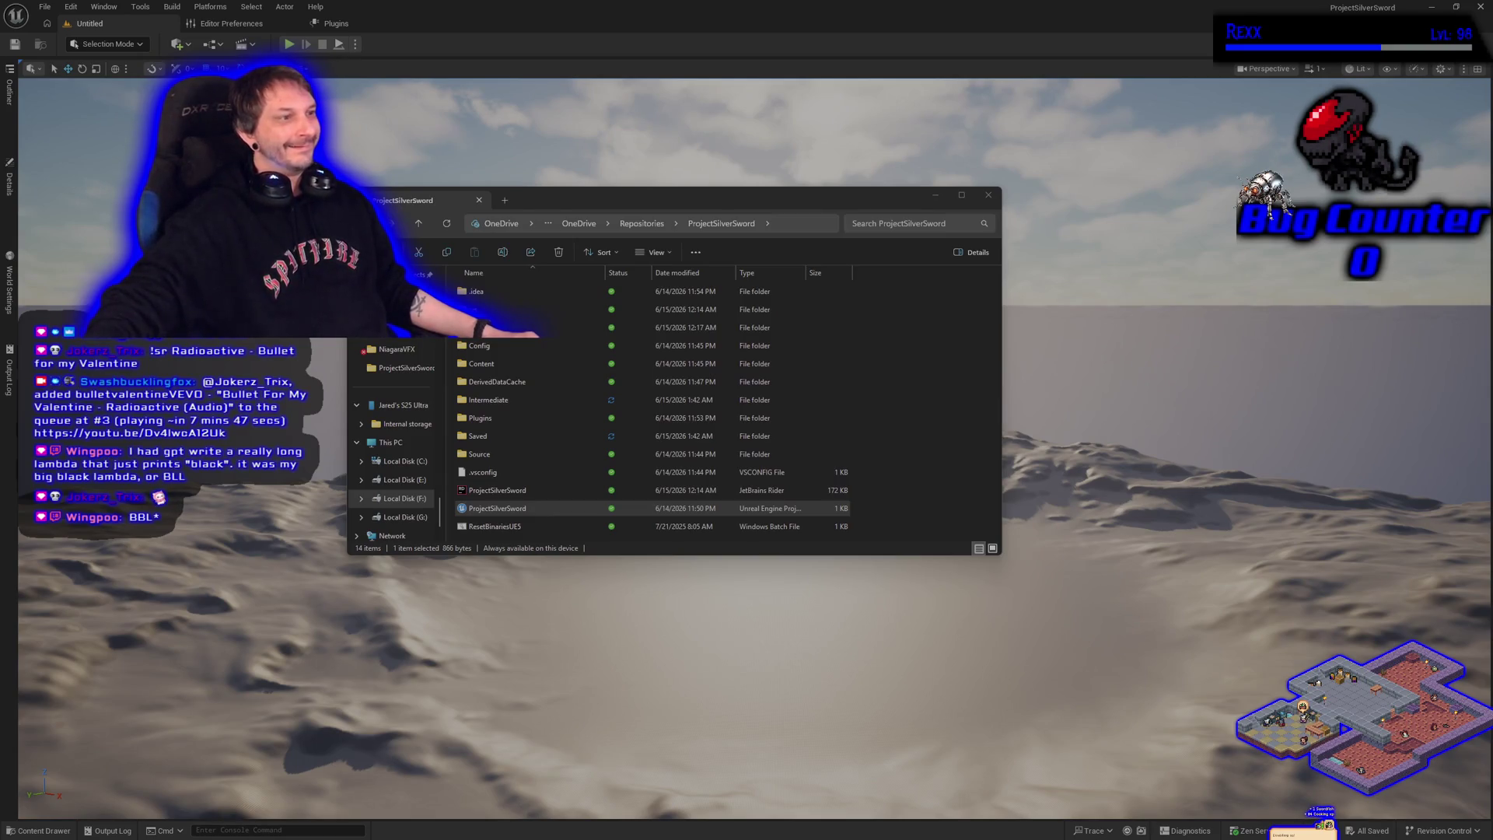
Close the ProjectSilverSword folder window and reframe the viewport over the crater
{"action": "left_click", "coordinate": [700, 200]}
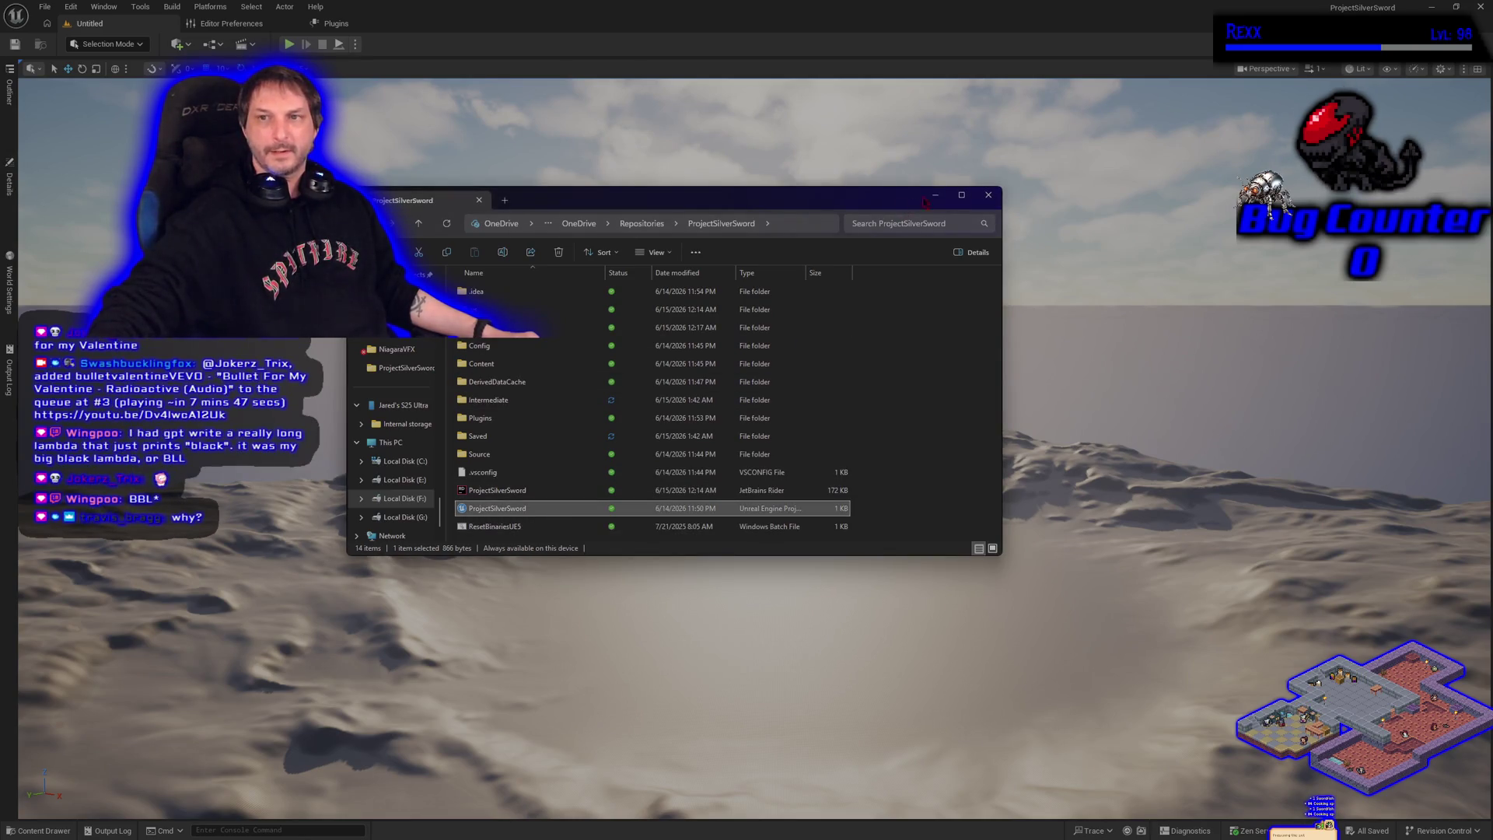
{"action": "left_click", "coordinate": [989, 196]}
{"action": "left_click_drag", "start_coordinate": [992, 199], "coordinate": [902, 225]}
Fly the camera toward the crater and tilt it down, then switch to Editor Preferences
{"action": "left_click_drag", "start_coordinate": [715, 467], "coordinate": [699, 480]}
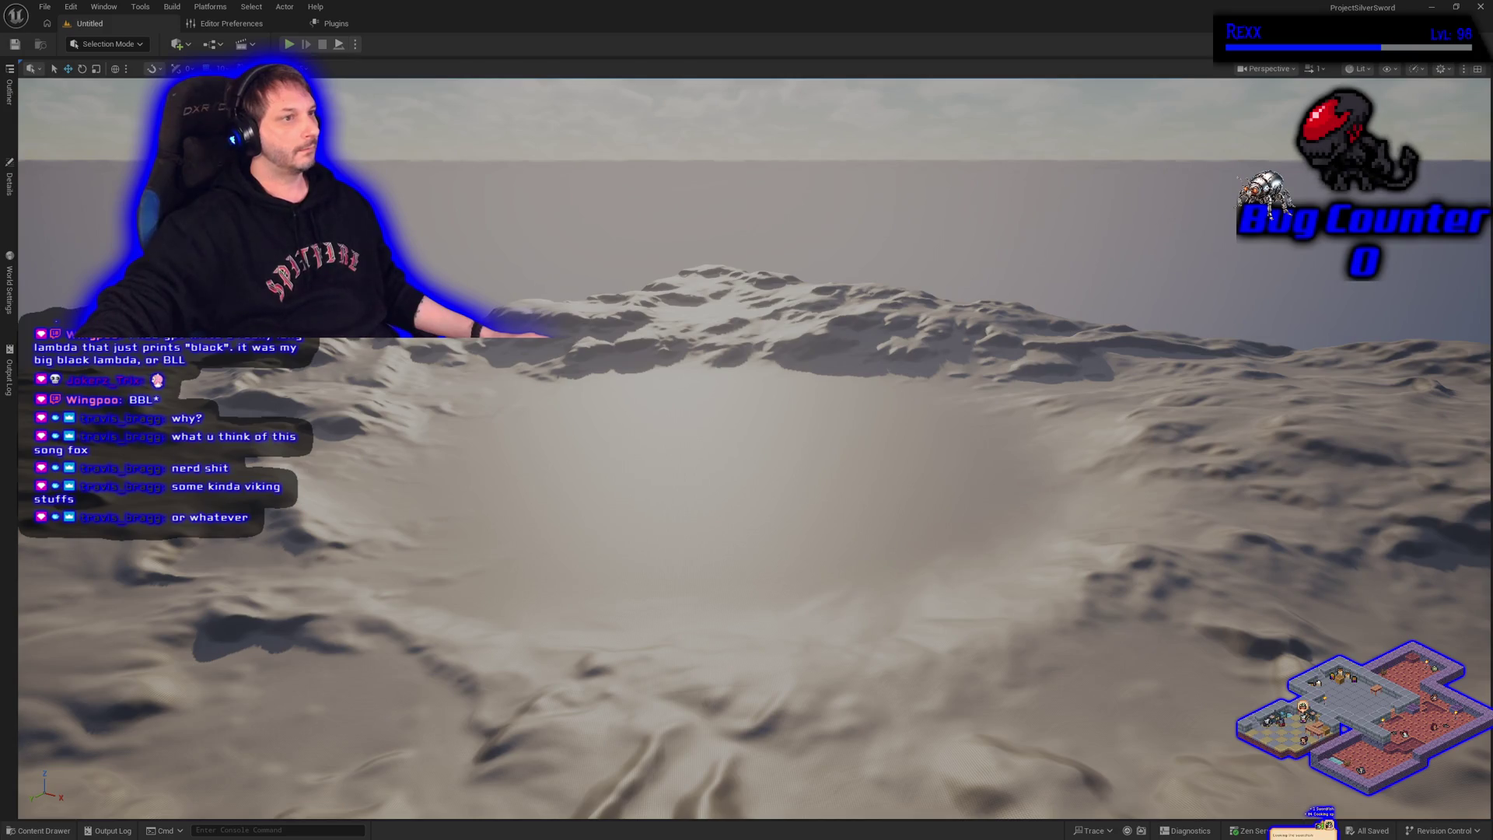
{"action": "left_click_drag", "start_coordinate": [327, 497], "coordinate": [327, 520]}
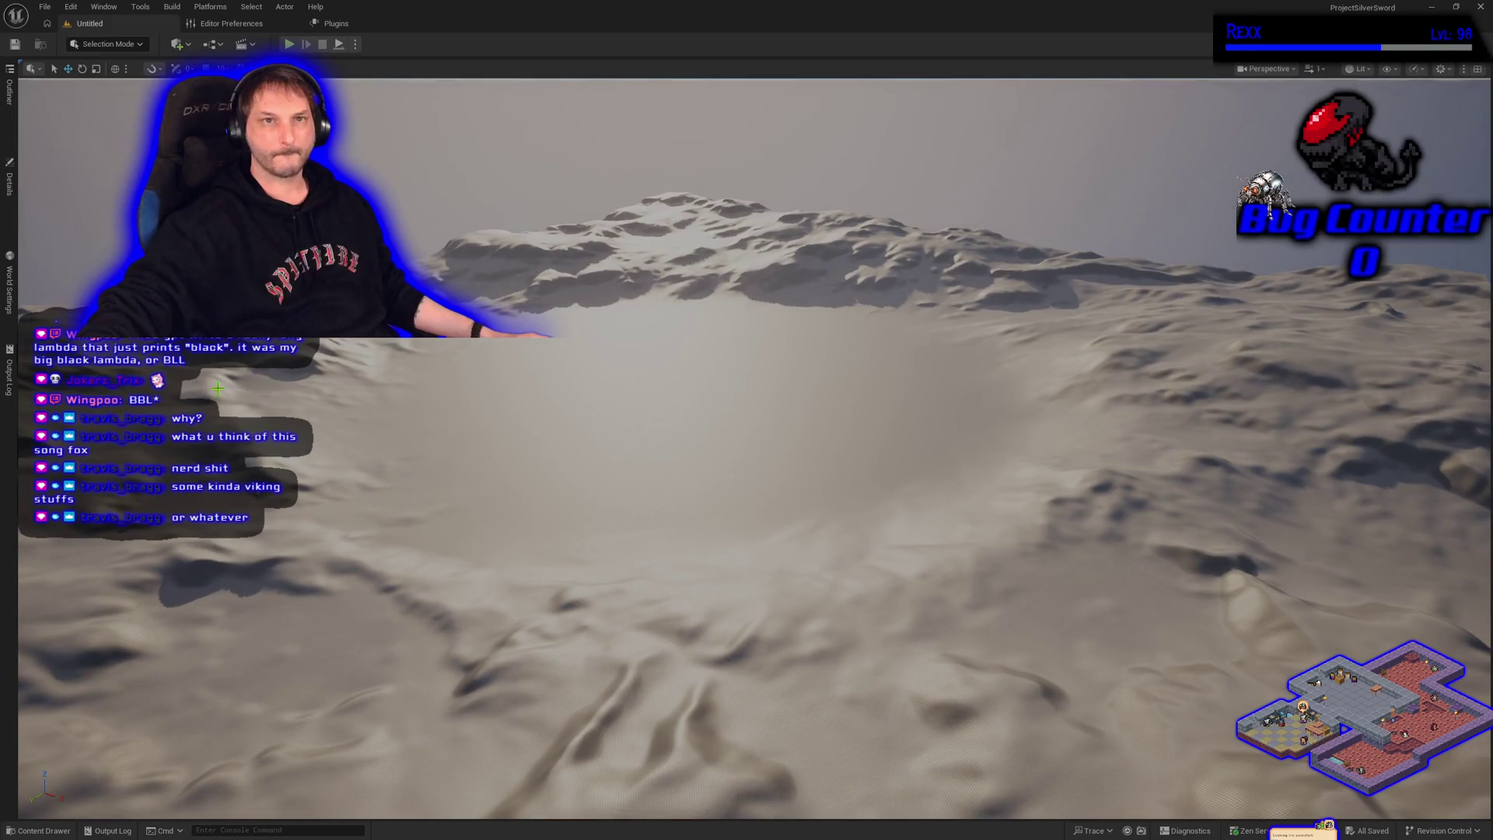
{"action": "left_click", "coordinate": [234, 24]}
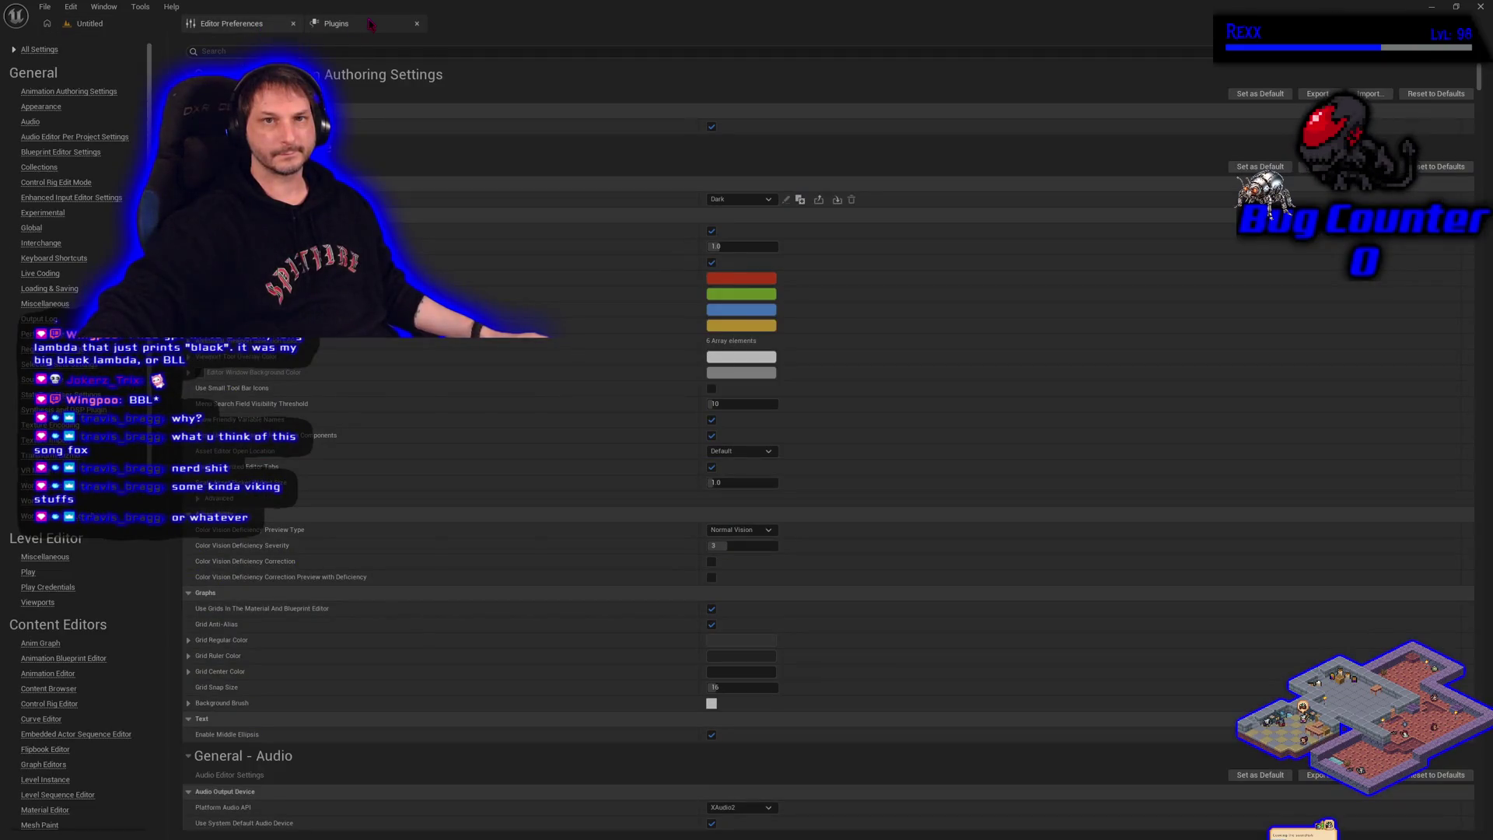
Look through the plugins list, then view the Content Drawer's Plugins folder holding Rama Melee Plugin C++ Classes
{"action": "left_click", "coordinate": [371, 25]}
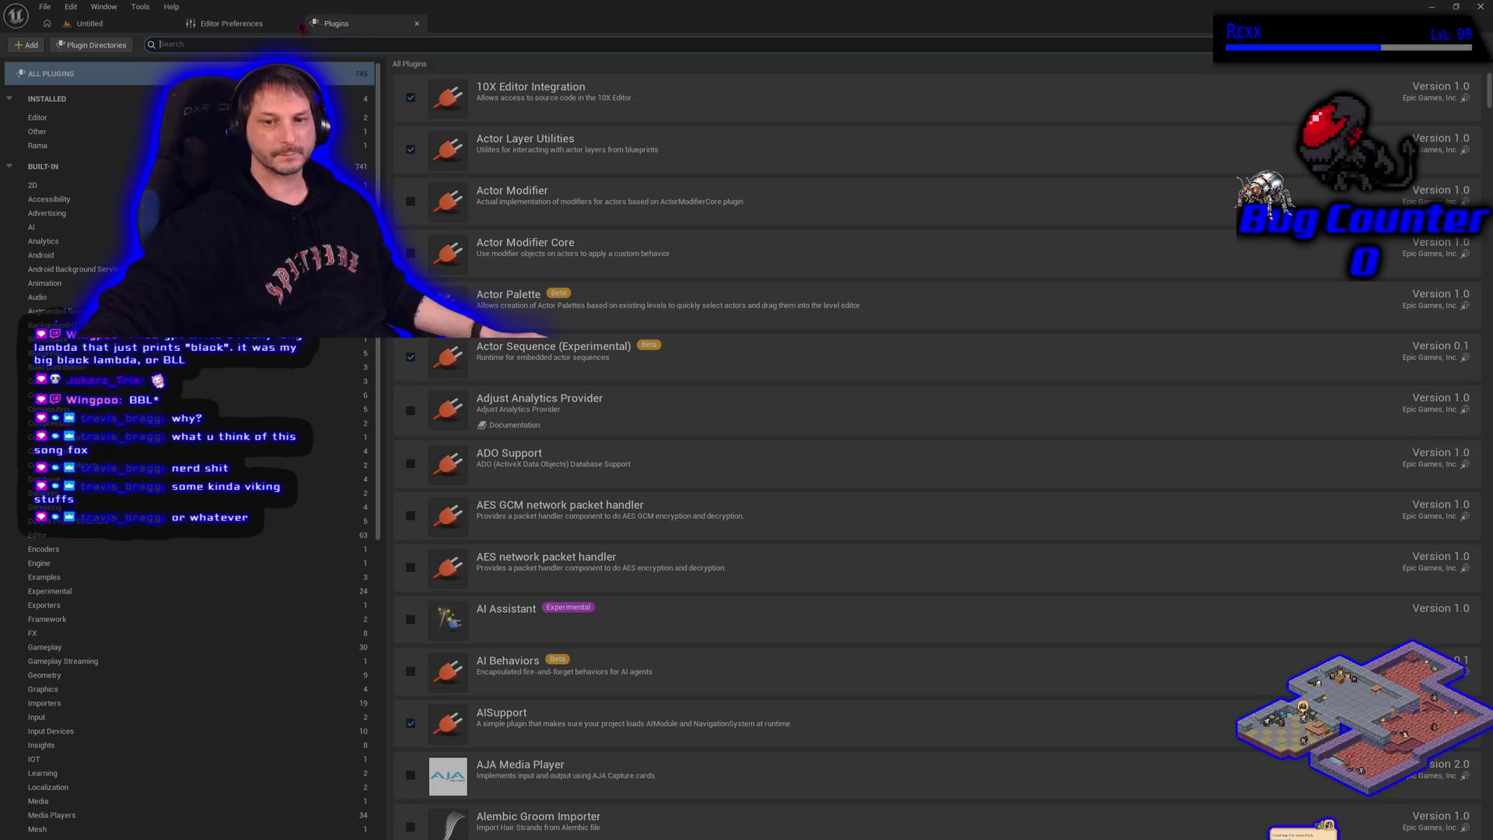
{"action": "left_click", "coordinate": [113, 27]}
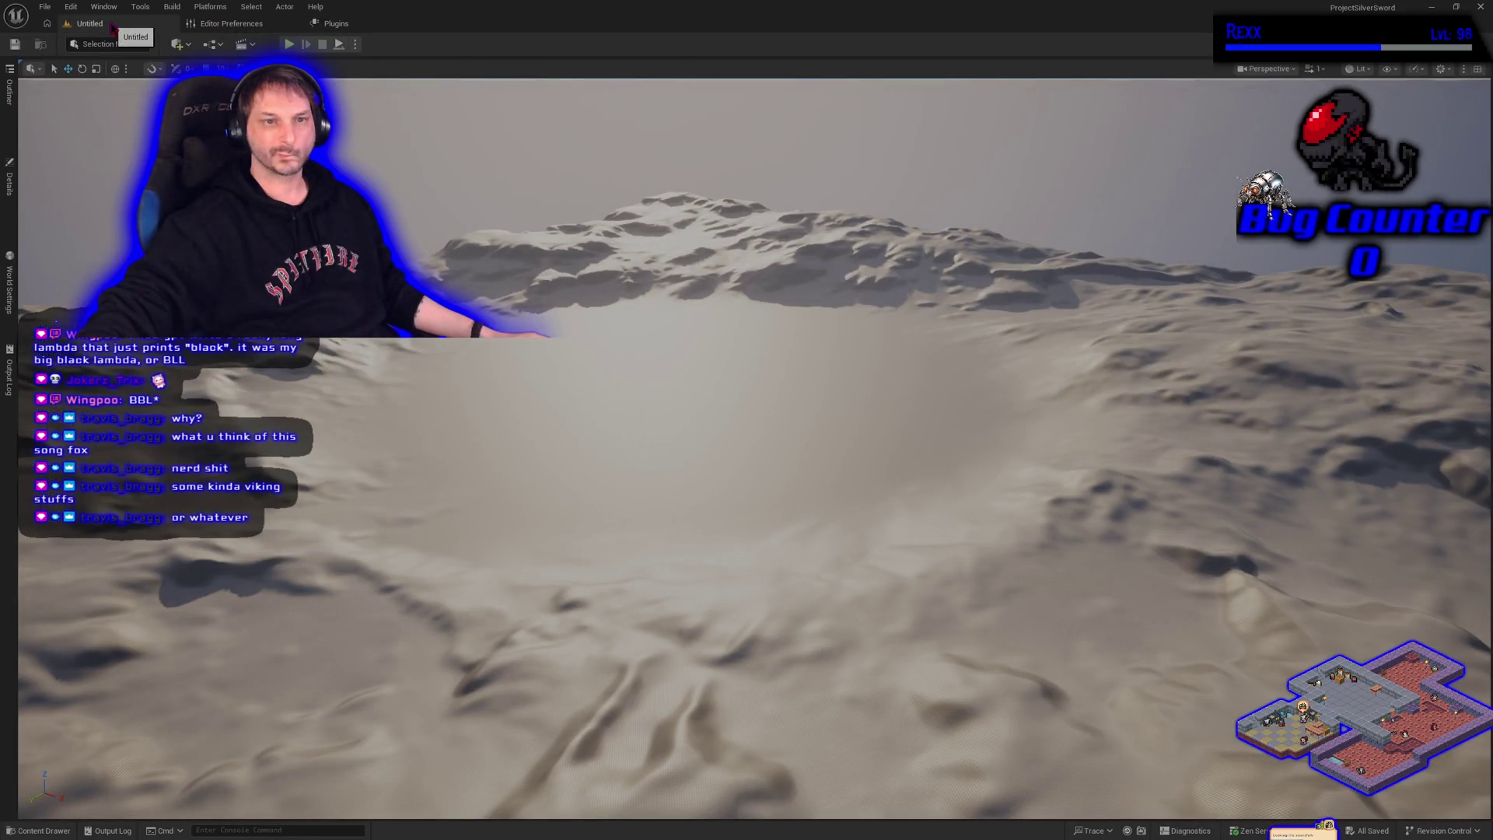
{"action": "left_click", "coordinate": [12, 831]}
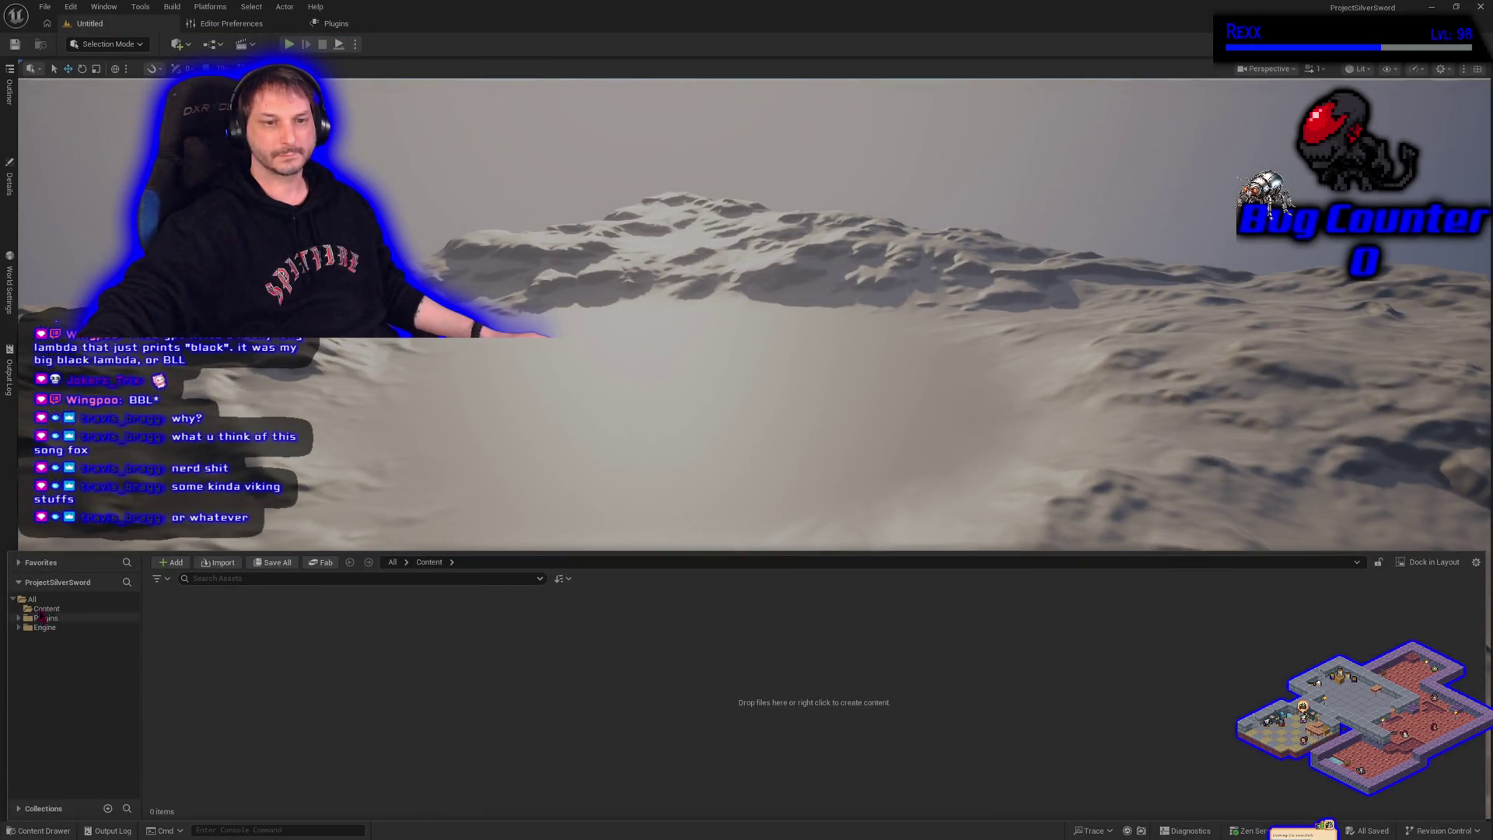
{"action": "left_click", "coordinate": [44, 619]}
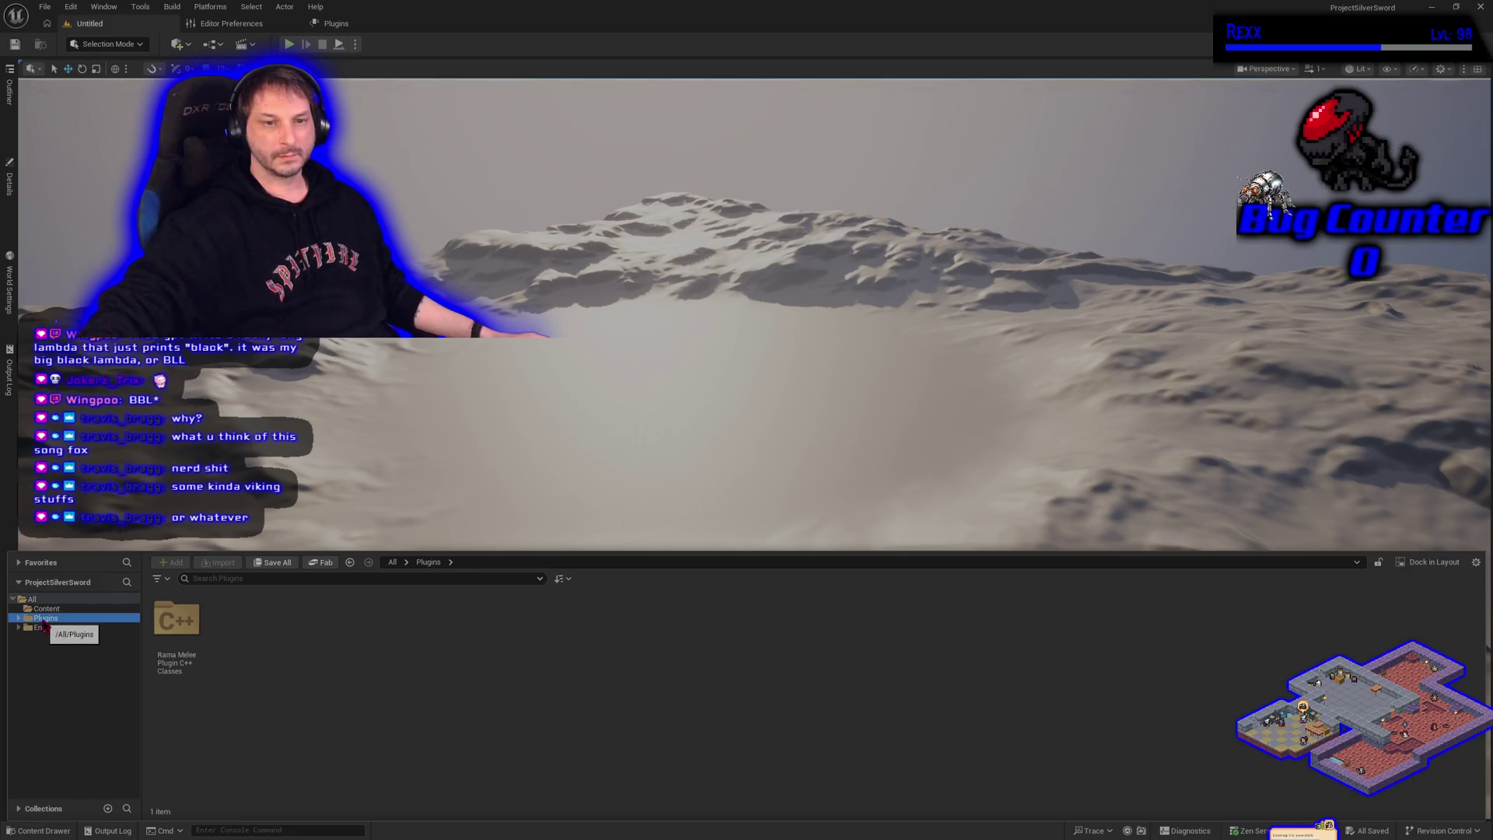
{"action": "left_click", "coordinate": [70, 6]}
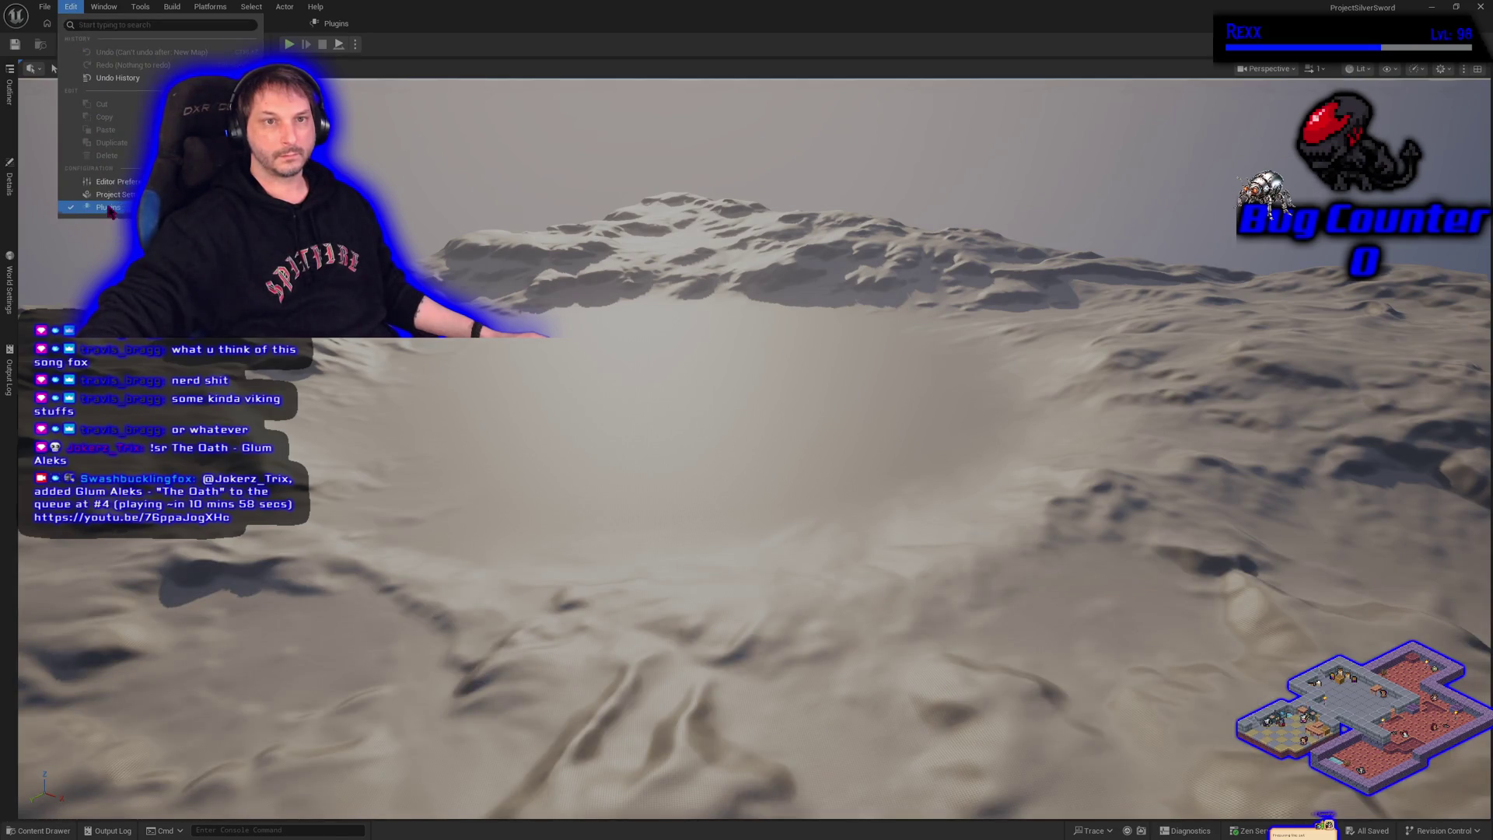
Enable Darker Nodes (Editor) and CrystalNodes (Other), view the Rama category, and restart the editor
{"action": "left_click", "coordinate": [109, 209]}
{"action": "left_click", "coordinate": [66, 121]}
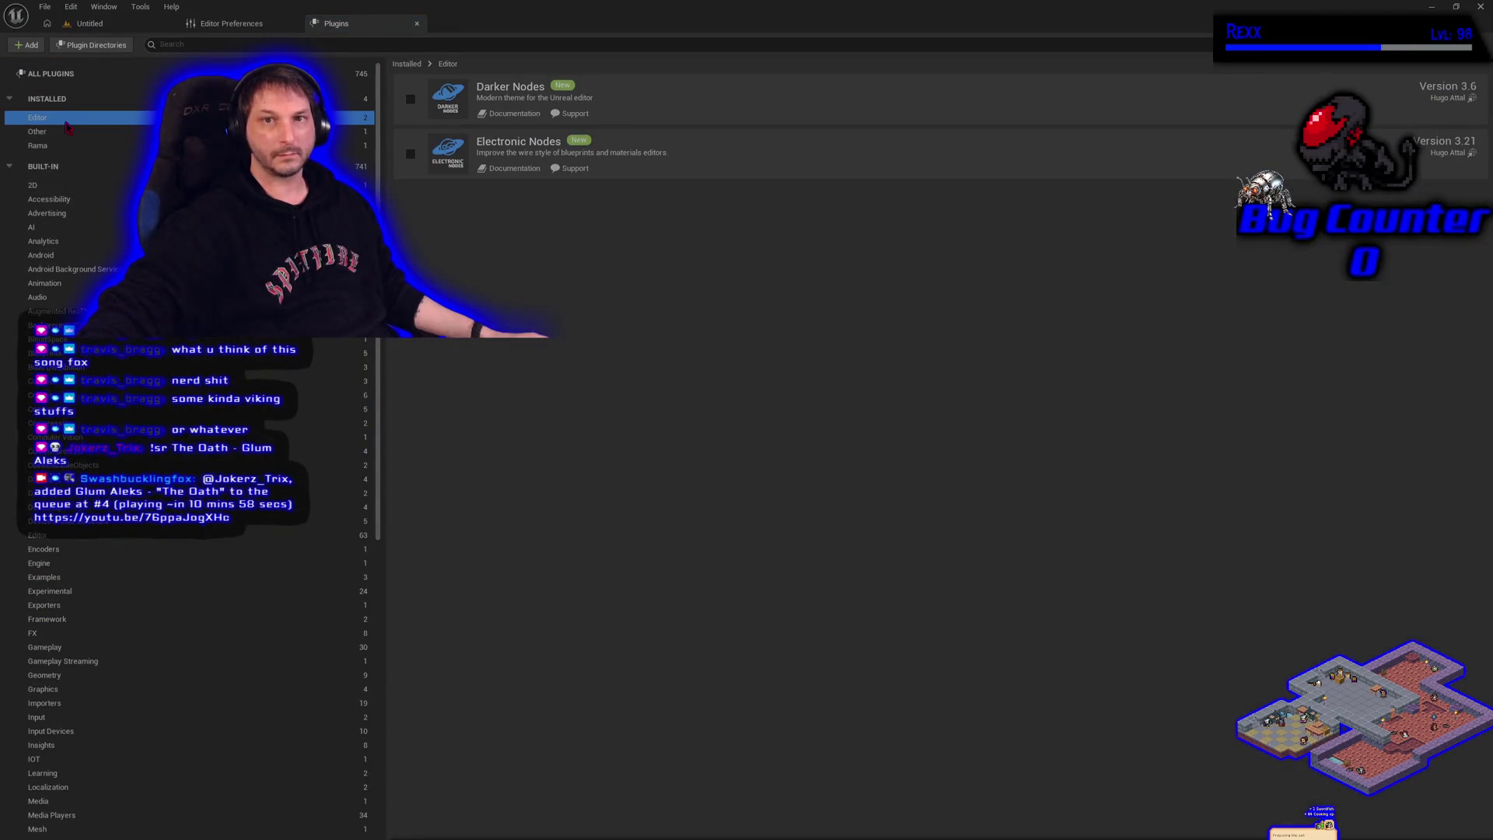
{"action": "left_click", "coordinate": [411, 100]}
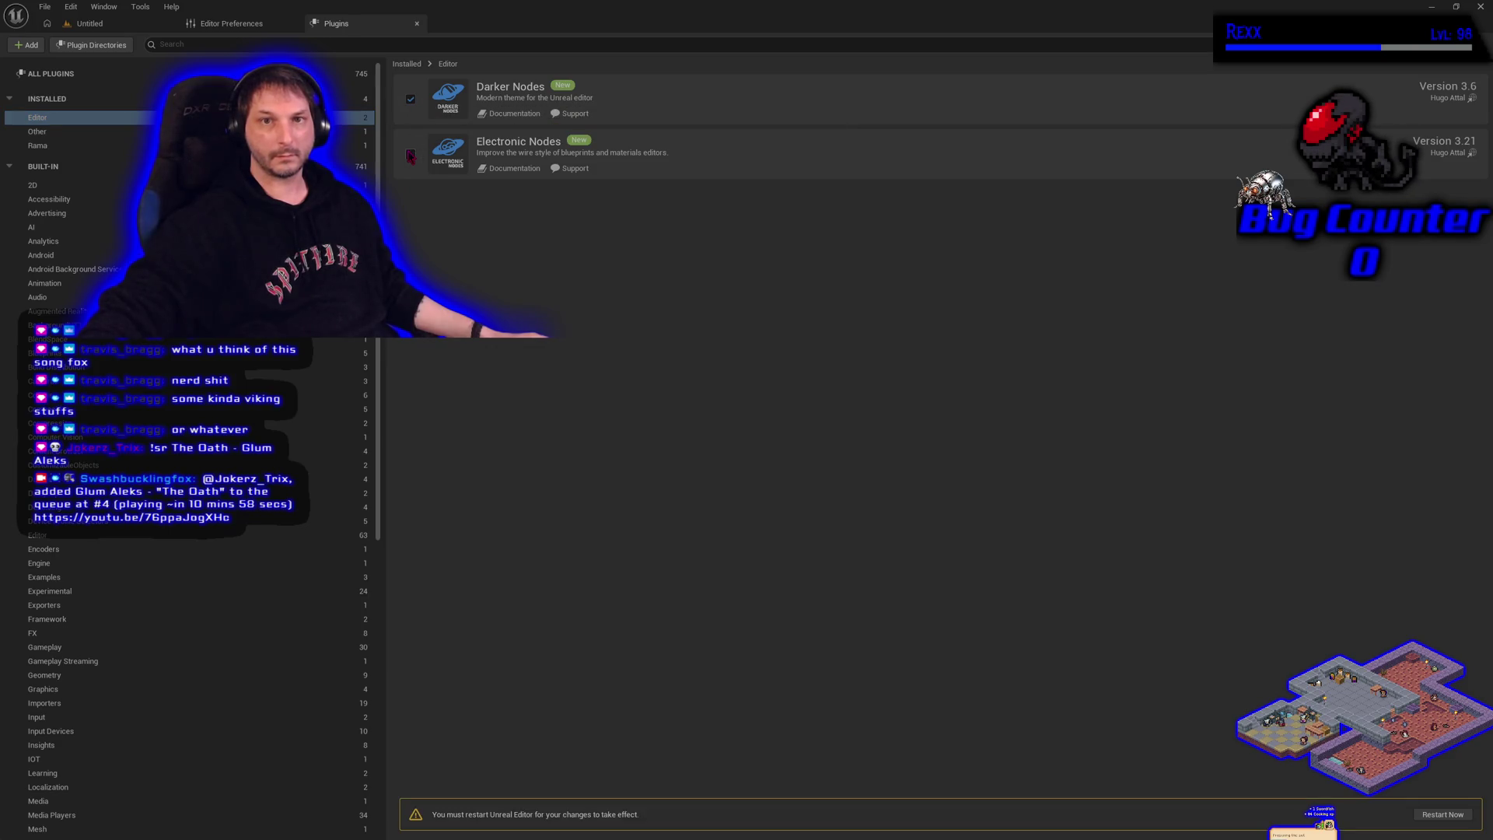
{"action": "left_click", "coordinate": [85, 131]}
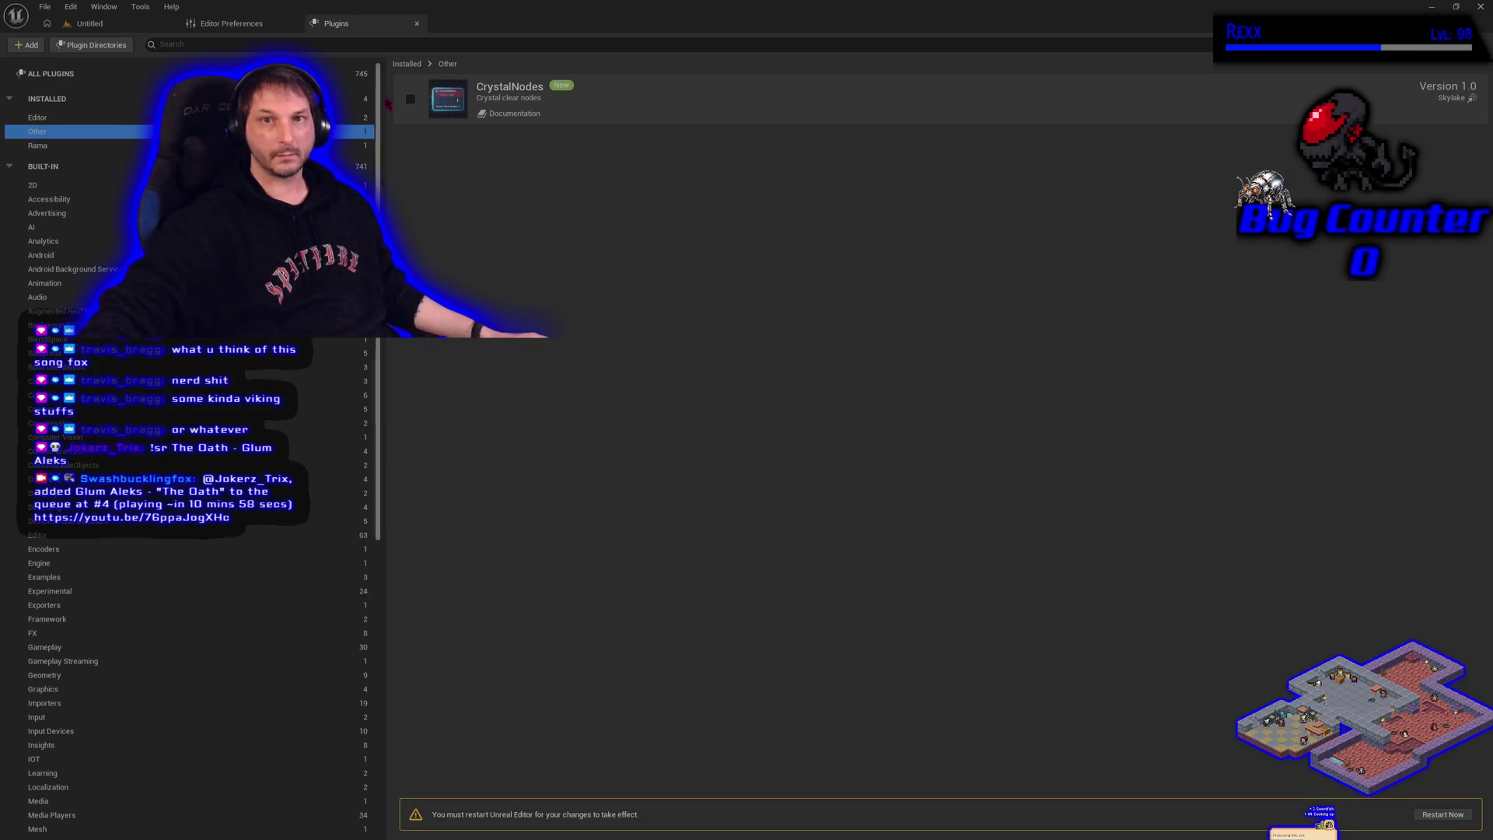
{"action": "left_click", "coordinate": [410, 100]}
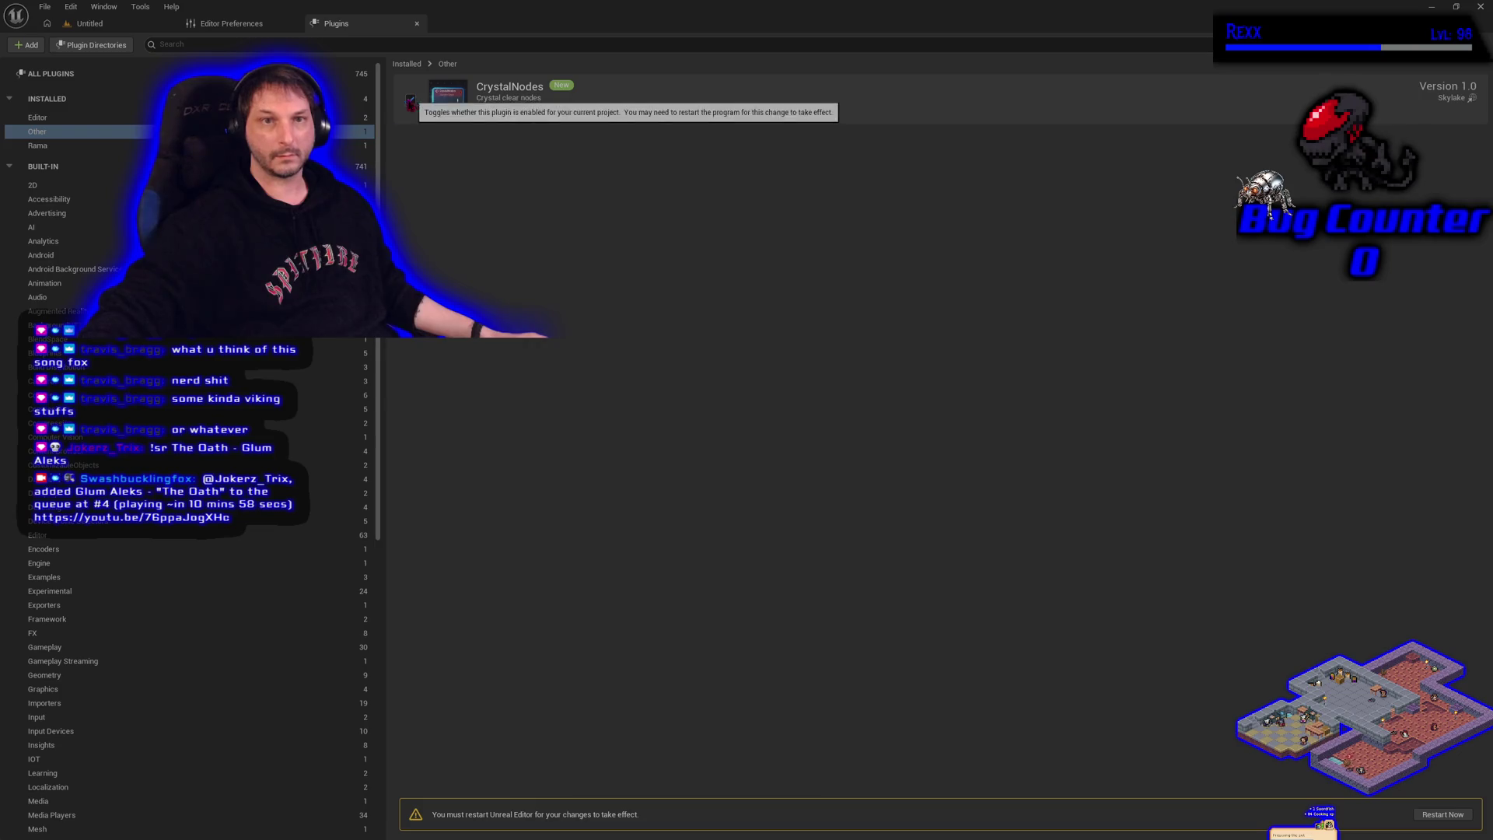
{"action": "left_click", "coordinate": [124, 146]}
{"action": "left_click", "coordinate": [1443, 814]}
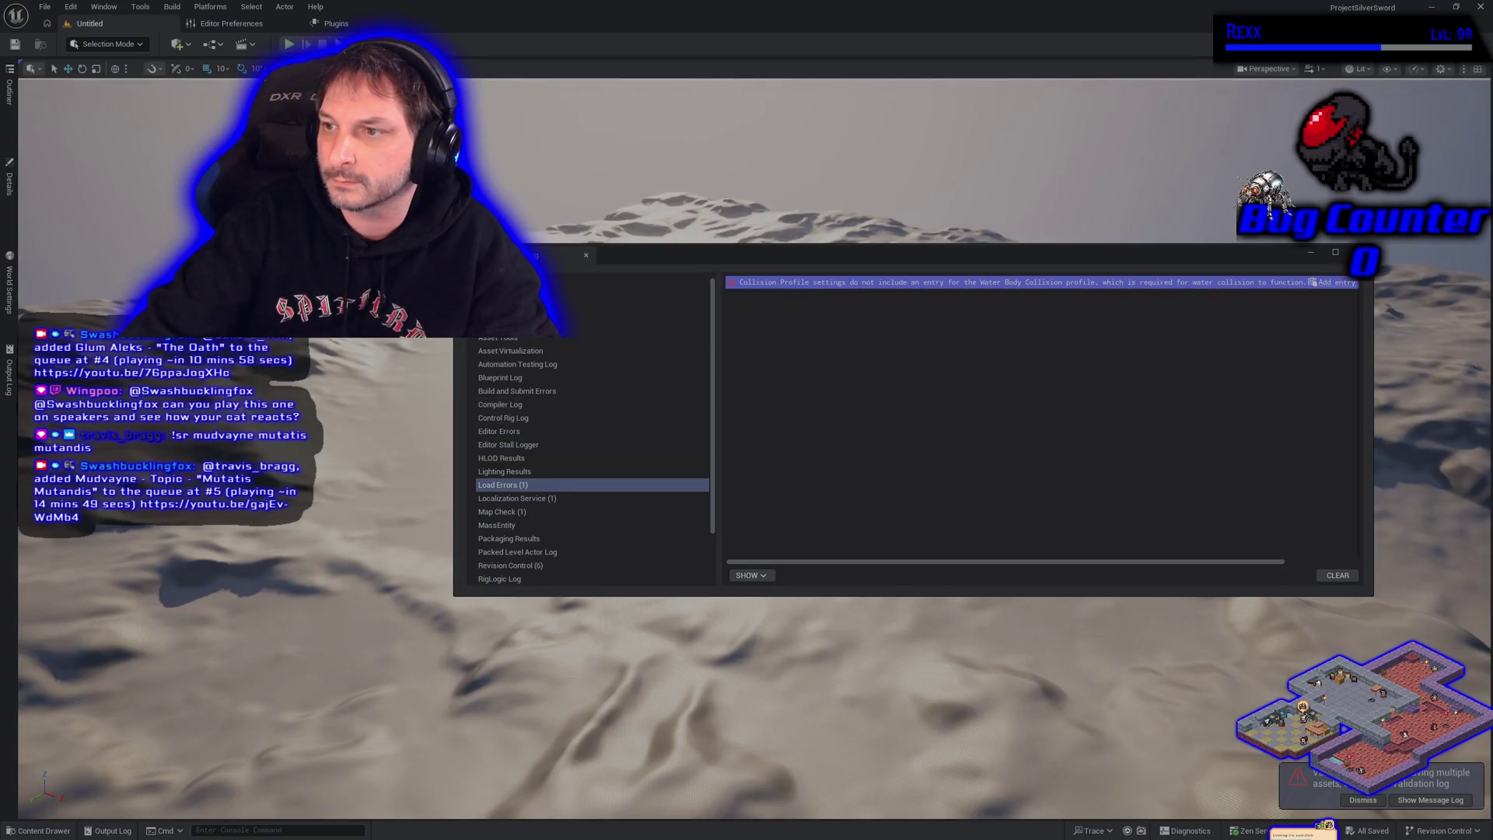
Dismiss the validation warning, close the Editor Preferences tab, and return to the Untitled level
{"action": "left_click", "coordinate": [1375, 802]}
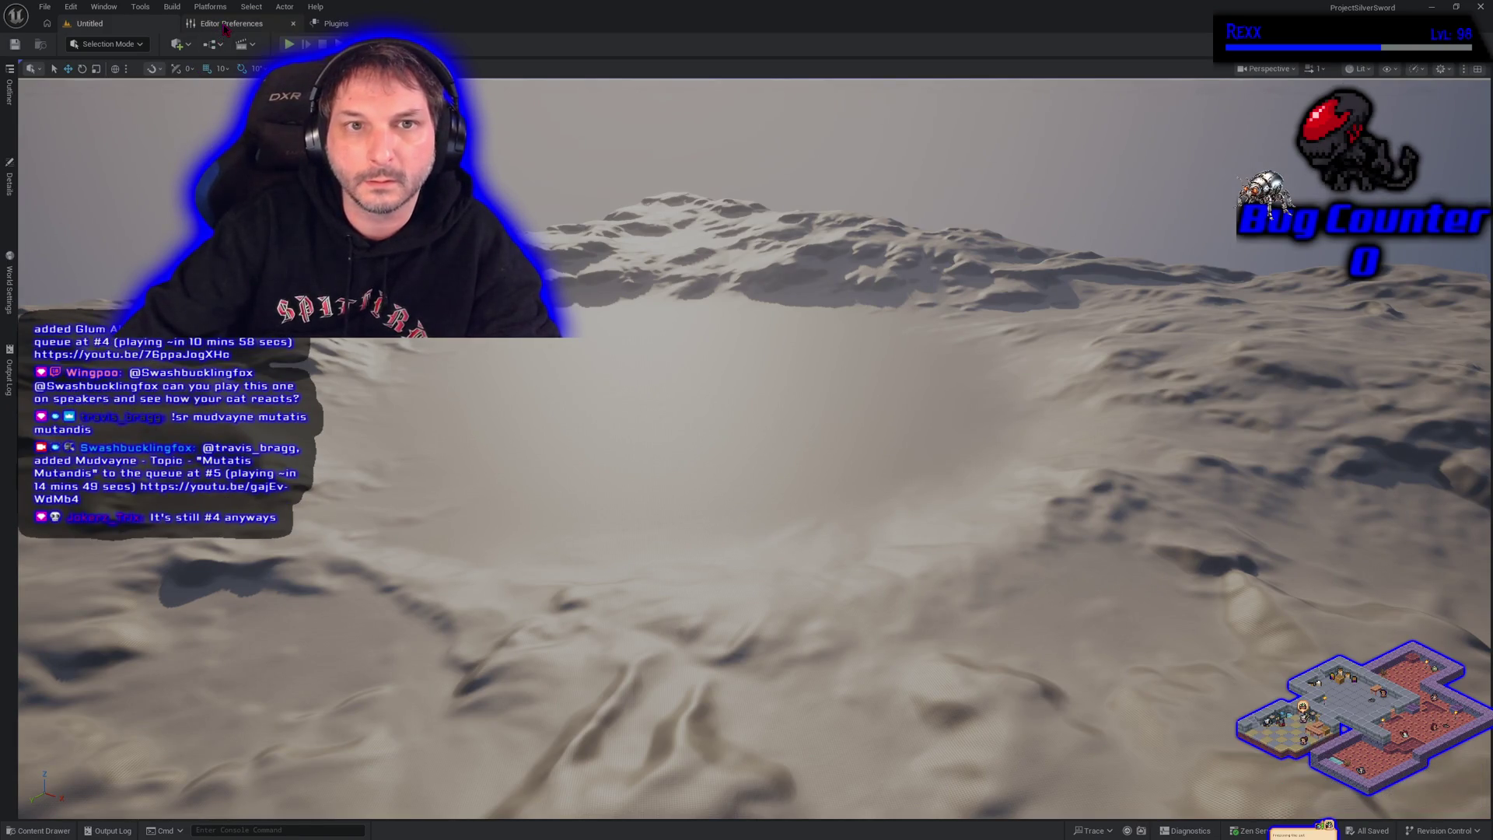
{"action": "left_click", "coordinate": [225, 24]}
{"action": "middle_click", "coordinate": [225, 25]}
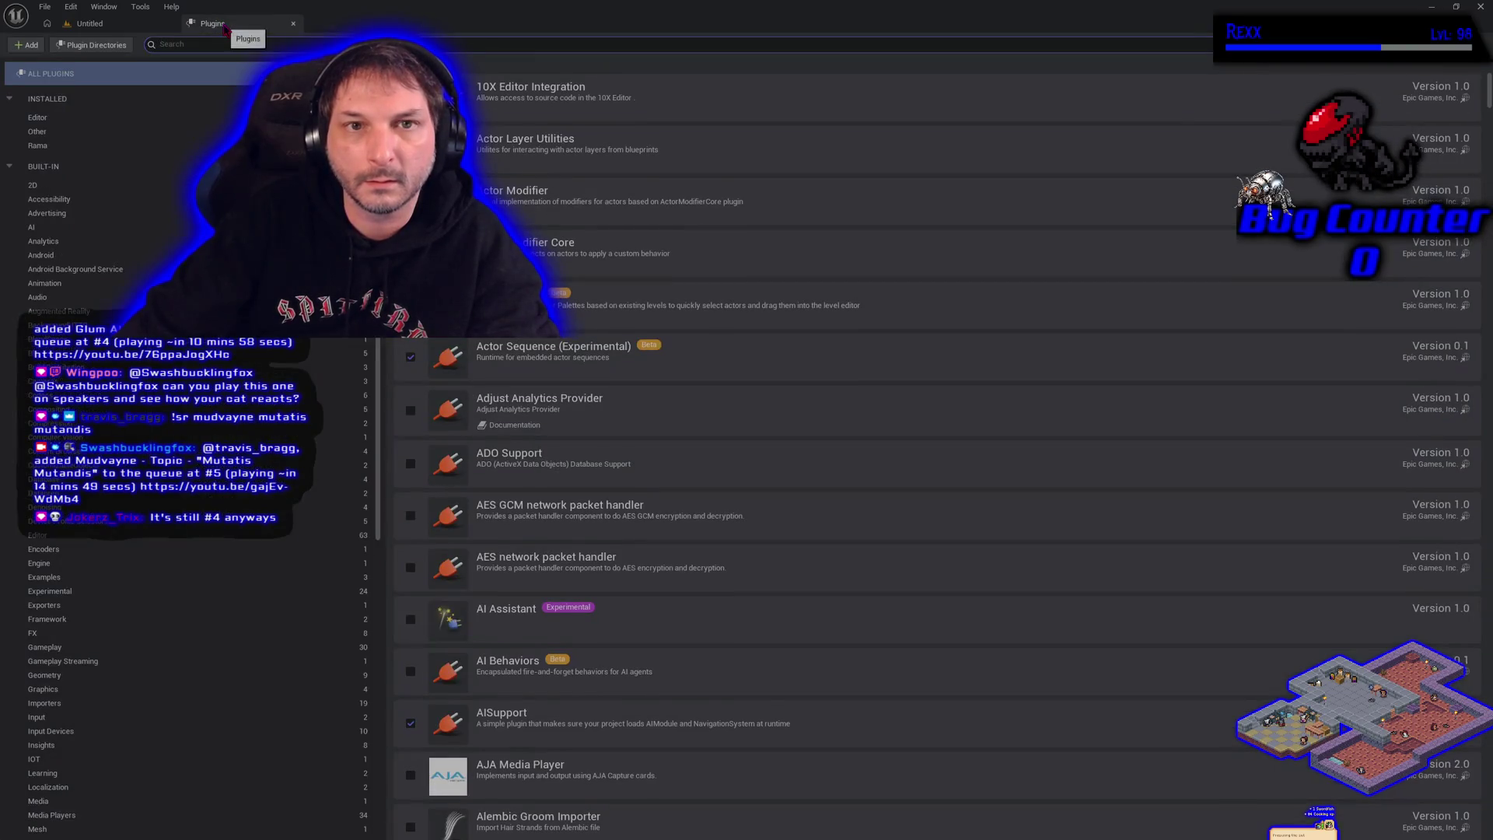
{"action": "left_click", "coordinate": [91, 23]}
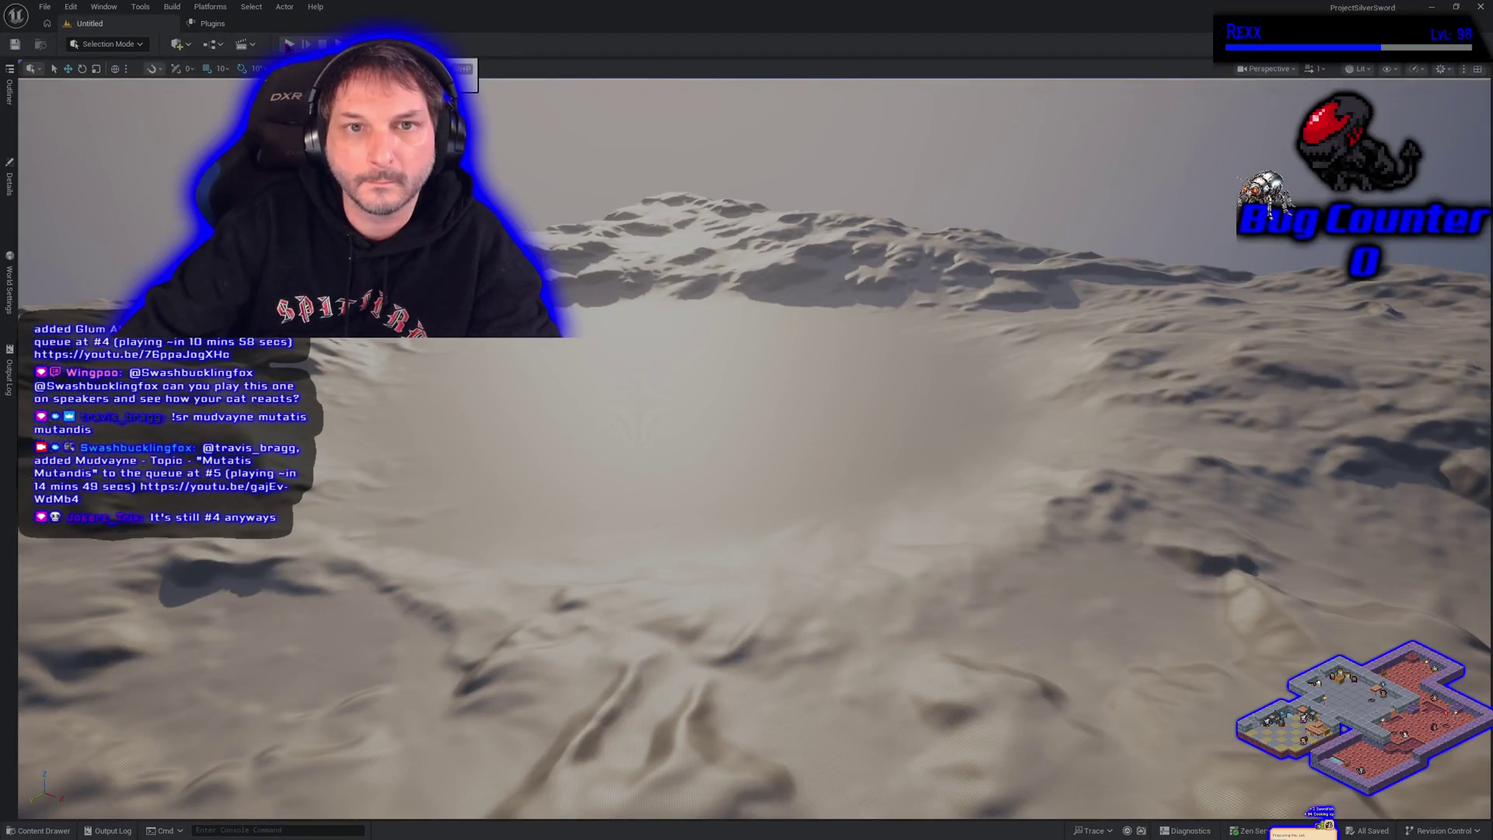
Play-test the desert level, stop with Esc, then close Unreal Editor
{"action": "left_click", "coordinate": [288, 44]}
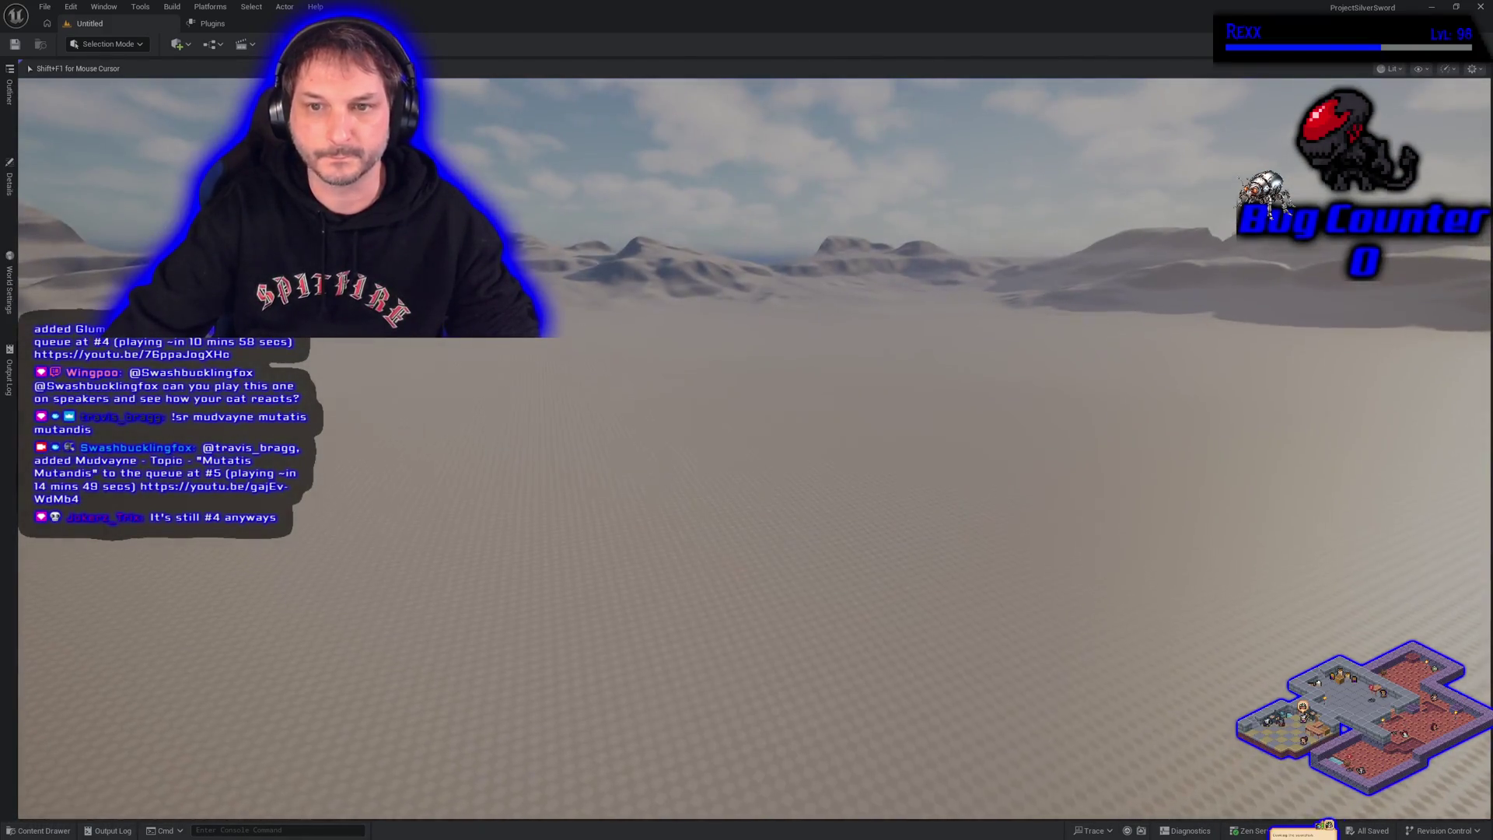
{"action": "key", "text": "Escape"}
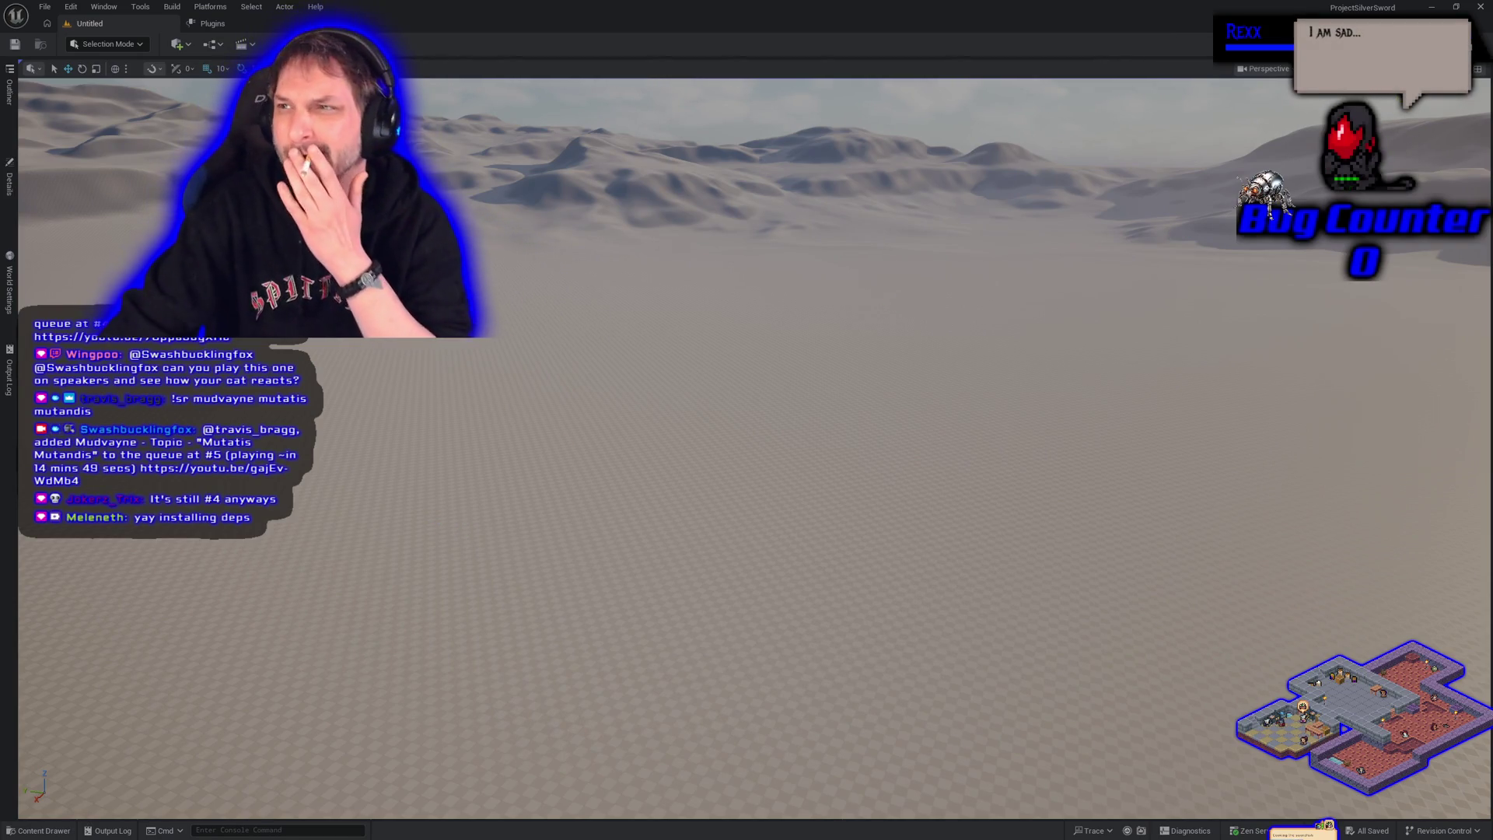
{"action": "left_click", "coordinate": [1482, 9]}
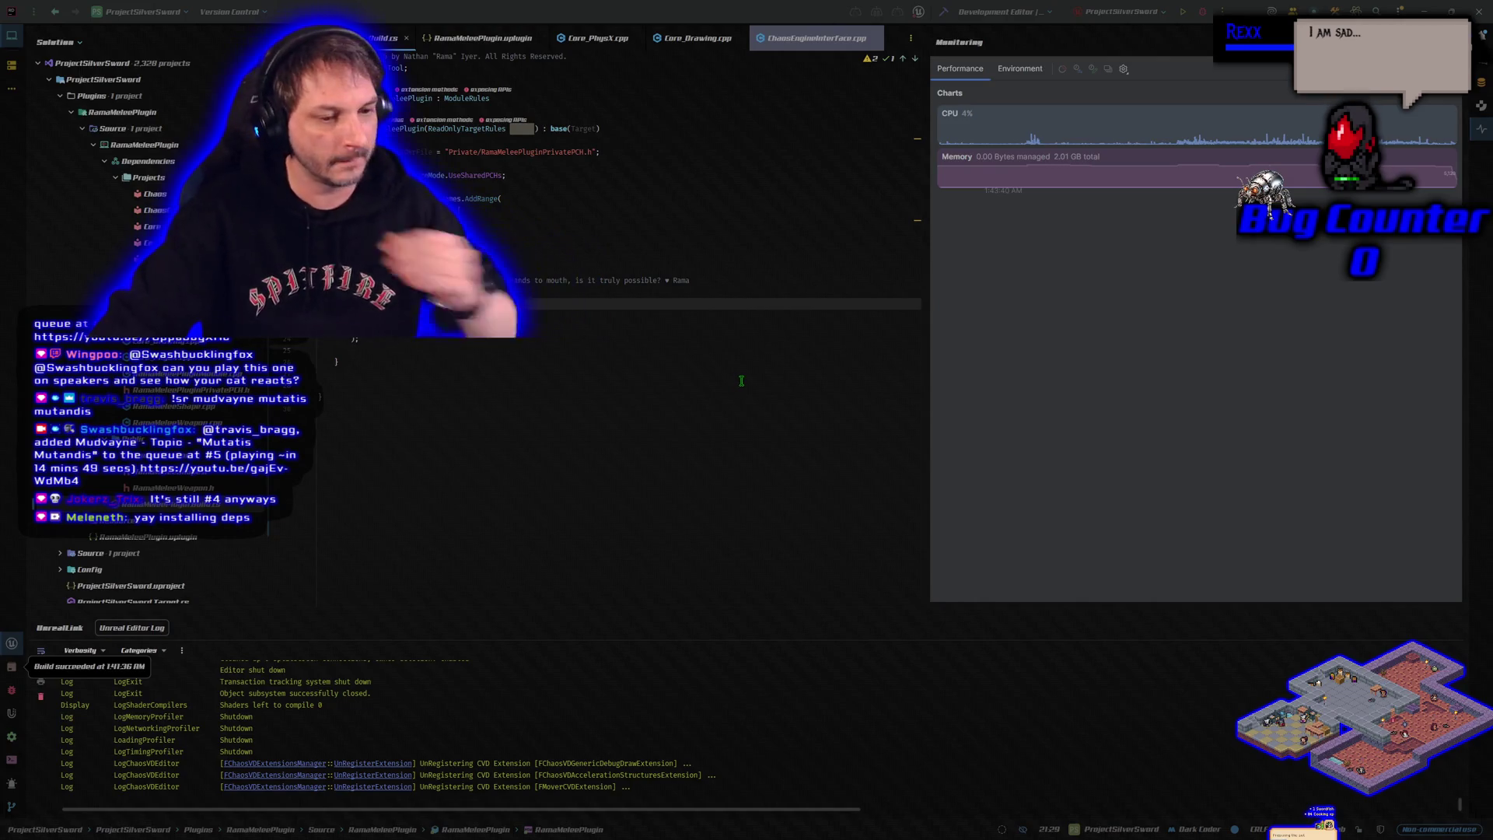
Close JetBrains Rider and the Epic Games Launcher, then bring up File Explorer at Home
{"action": "left_click", "coordinate": [651, 476]}
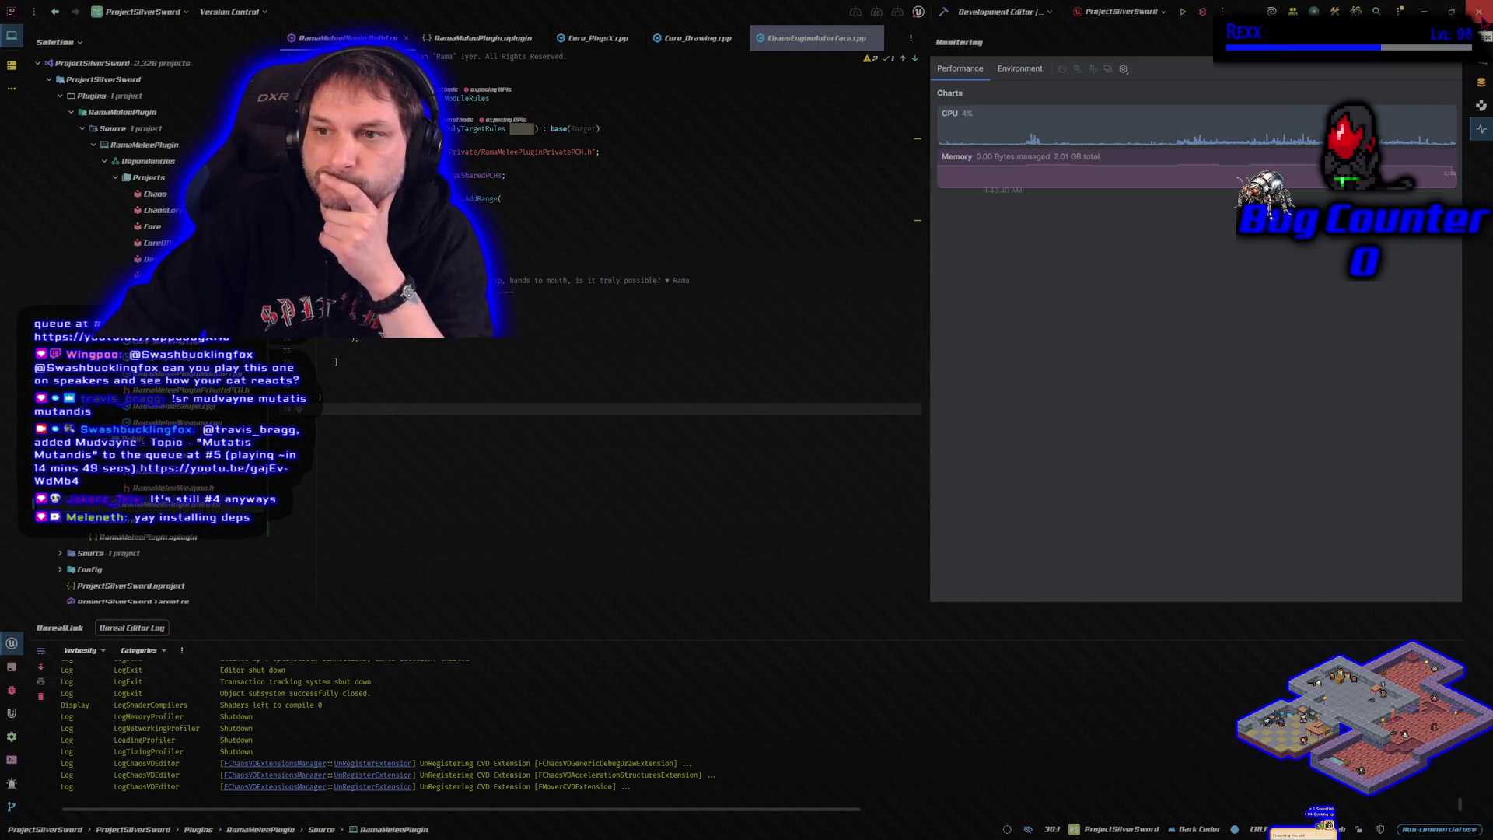
{"action": "left_click", "coordinate": [1483, 21]}
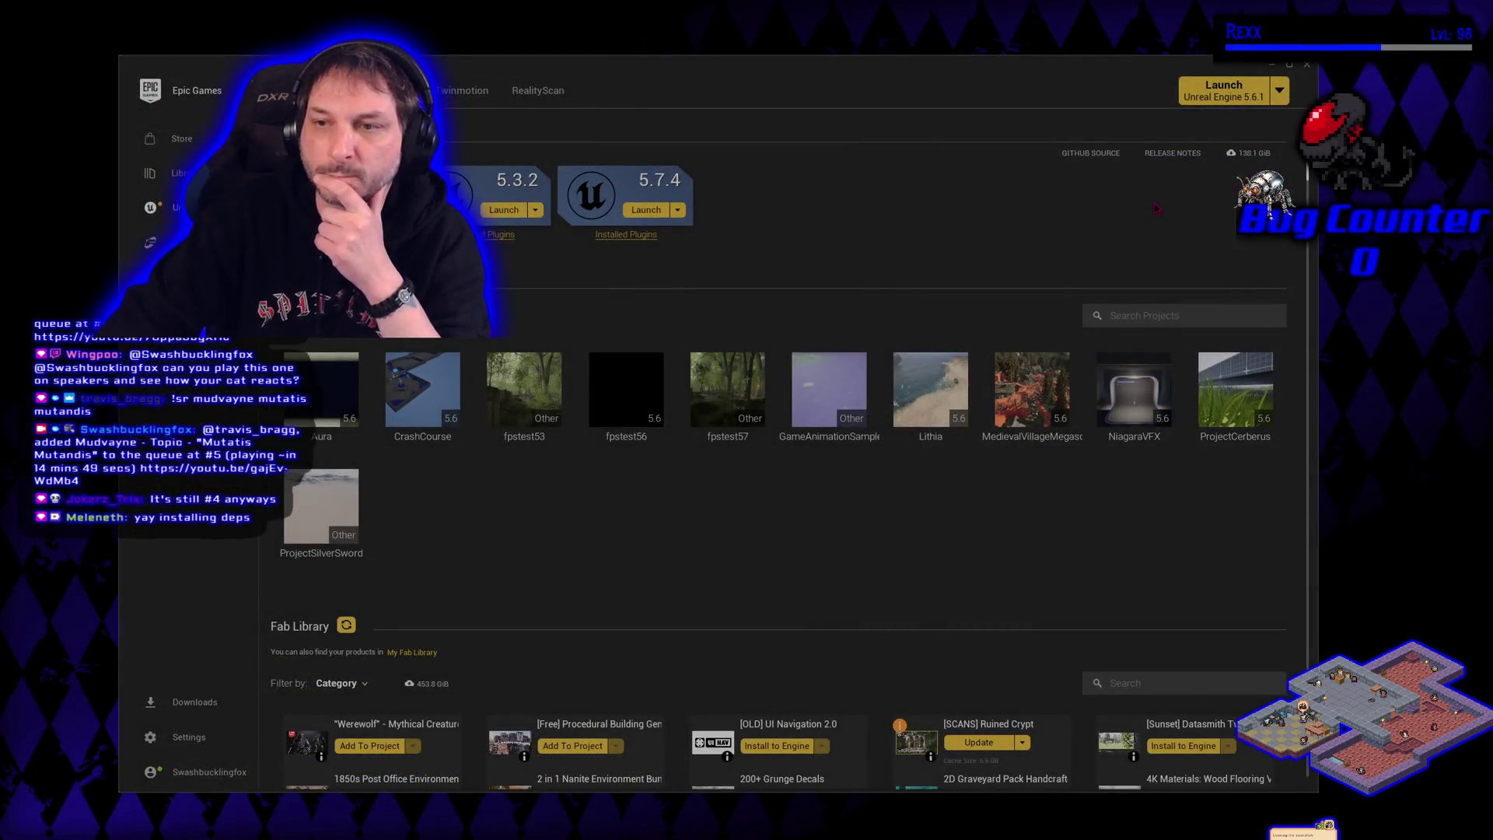
{"action": "left_click", "coordinate": [1307, 65]}
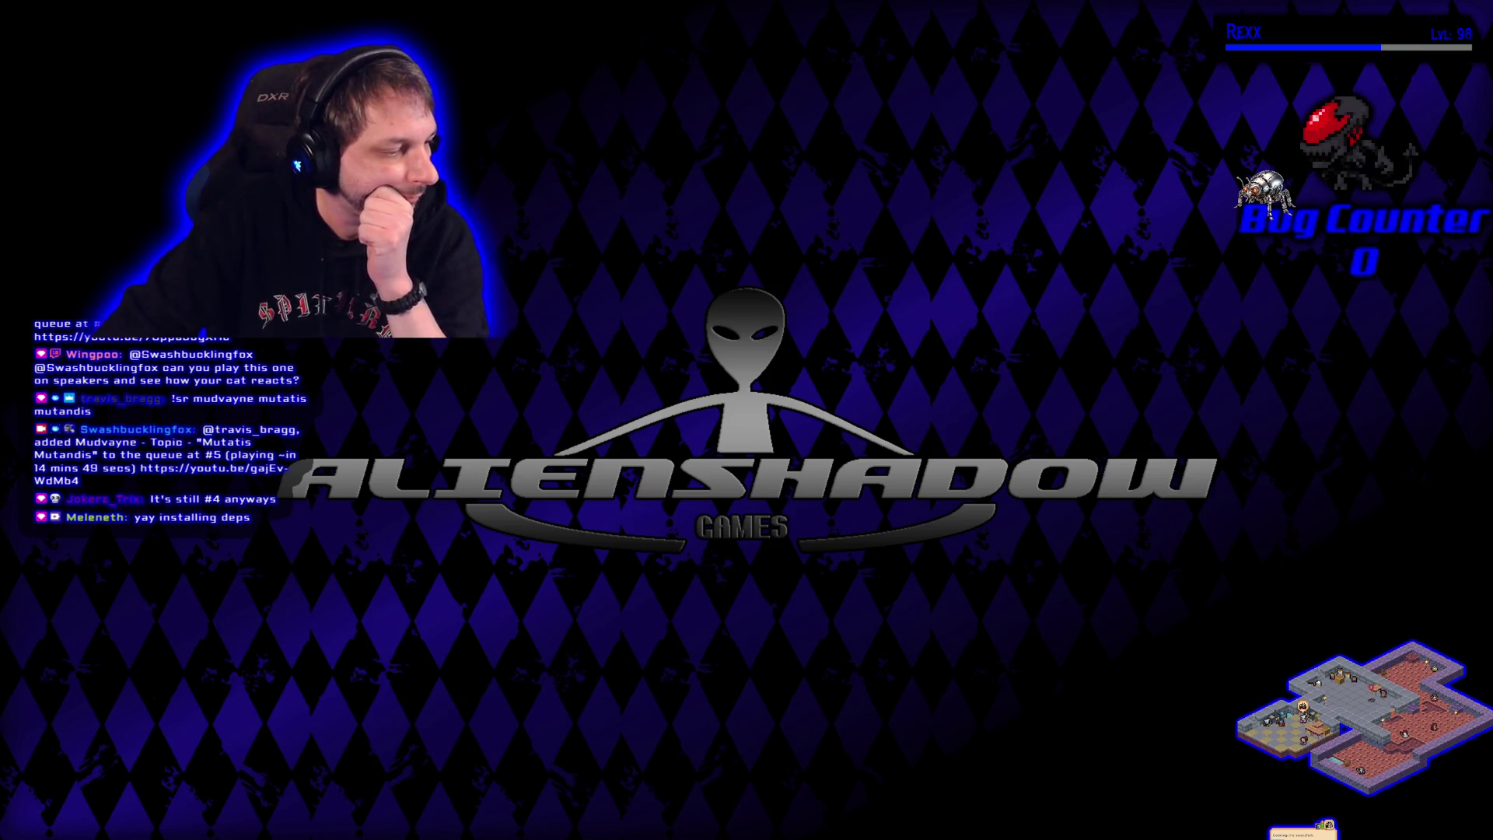
{"action": "key", "text": "super+e"}
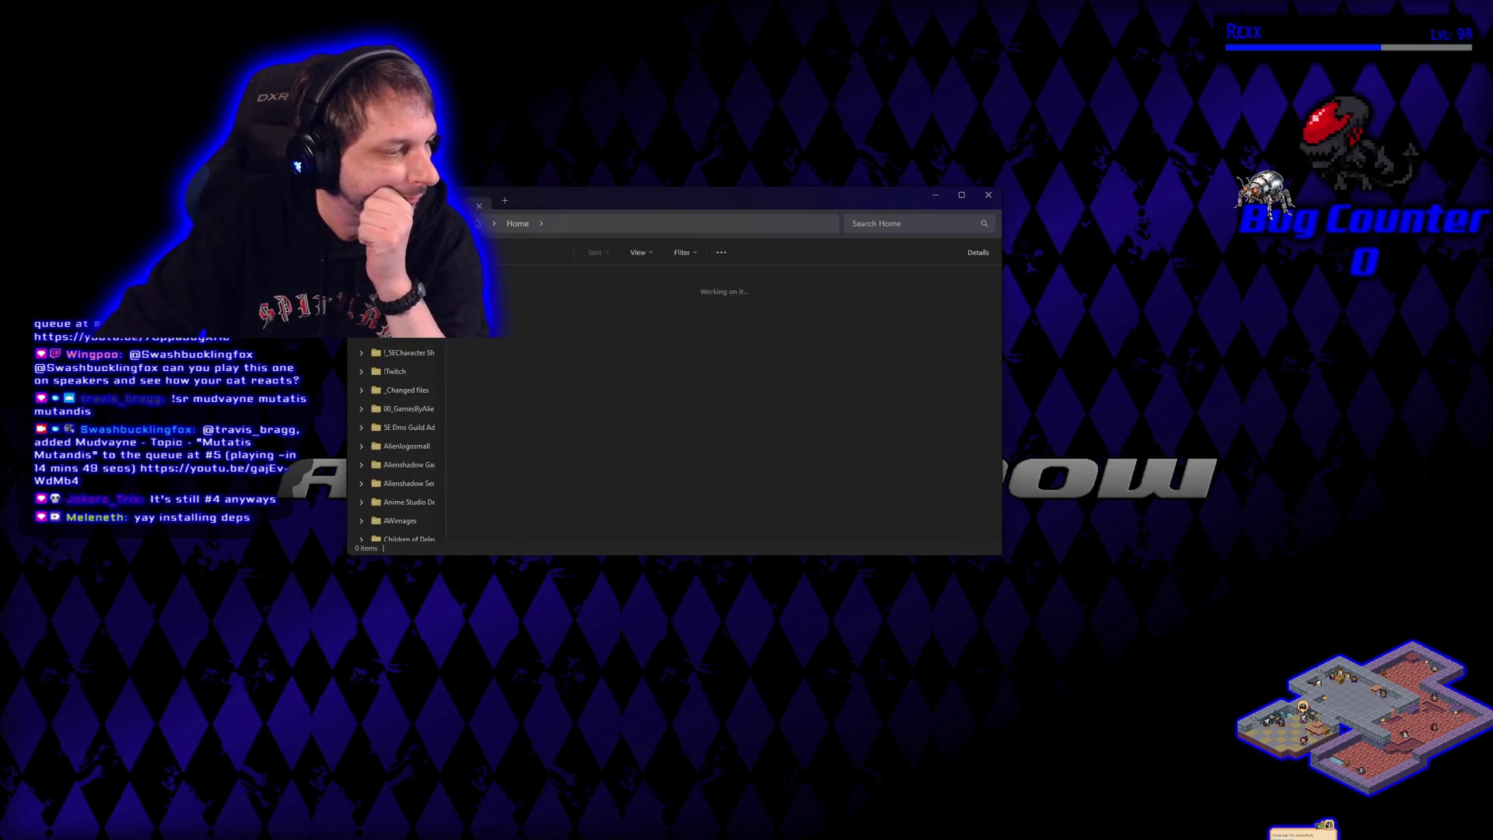
{"action": "key", "text": "alt+F4"}
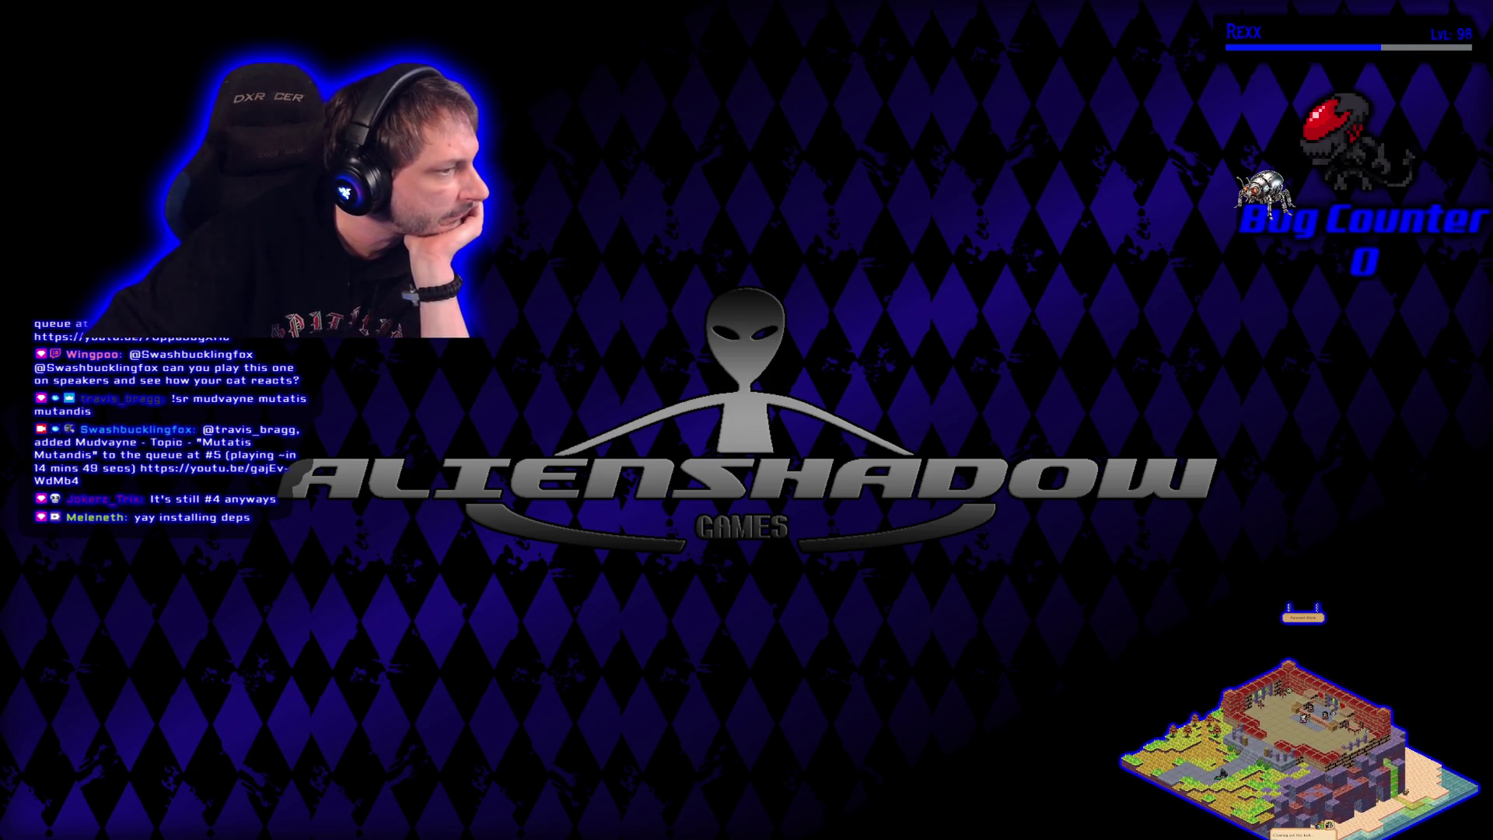
{"action": "right_click", "coordinate": [503, 262]}
Dismiss the desktop context menu and show GitHub Desktop's Current repository list
{"action": "left_click", "coordinate": [535, 282]}
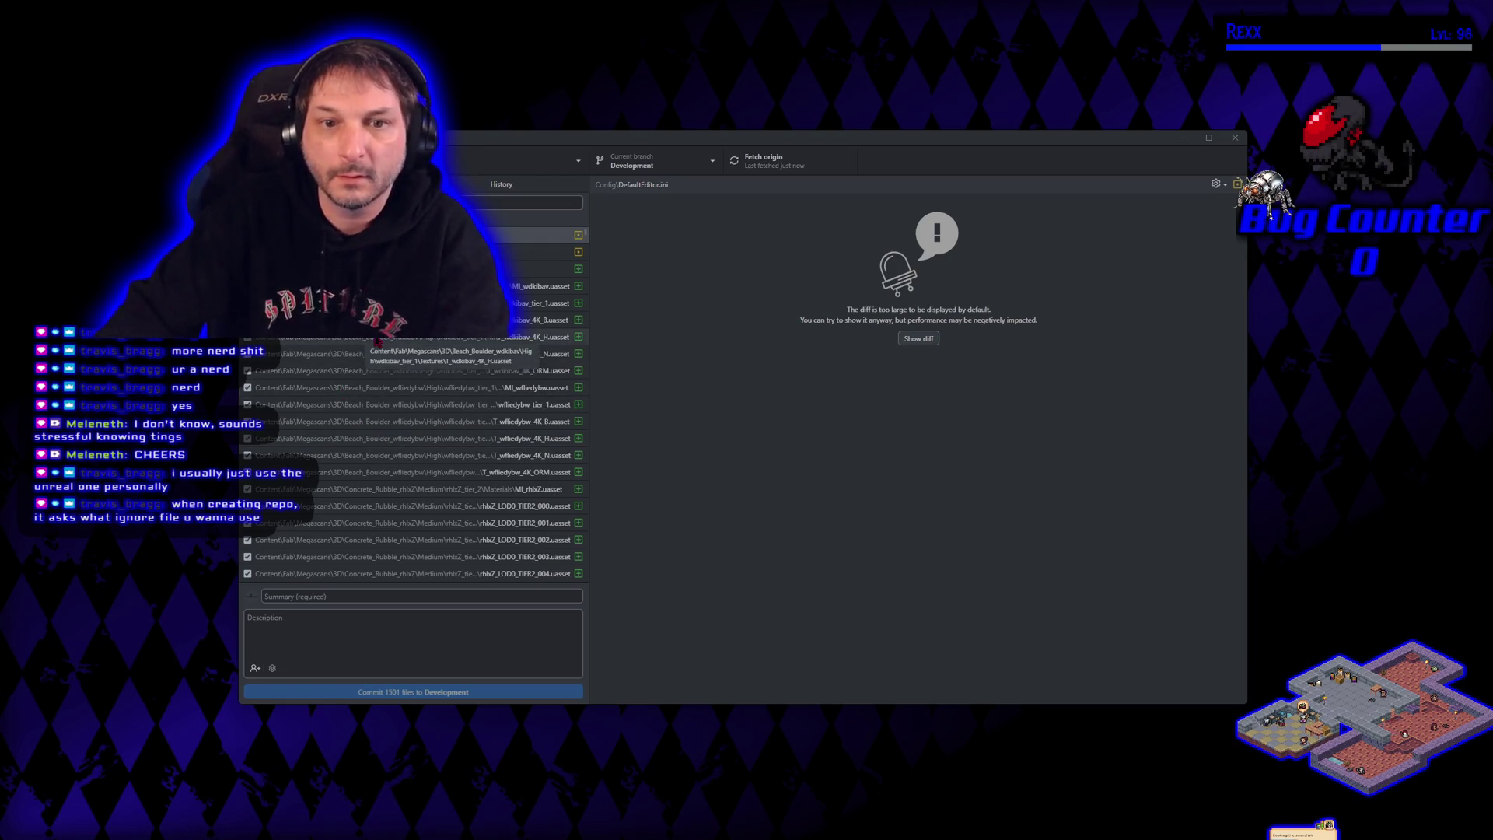
{"action": "left_click", "coordinate": [459, 163]}
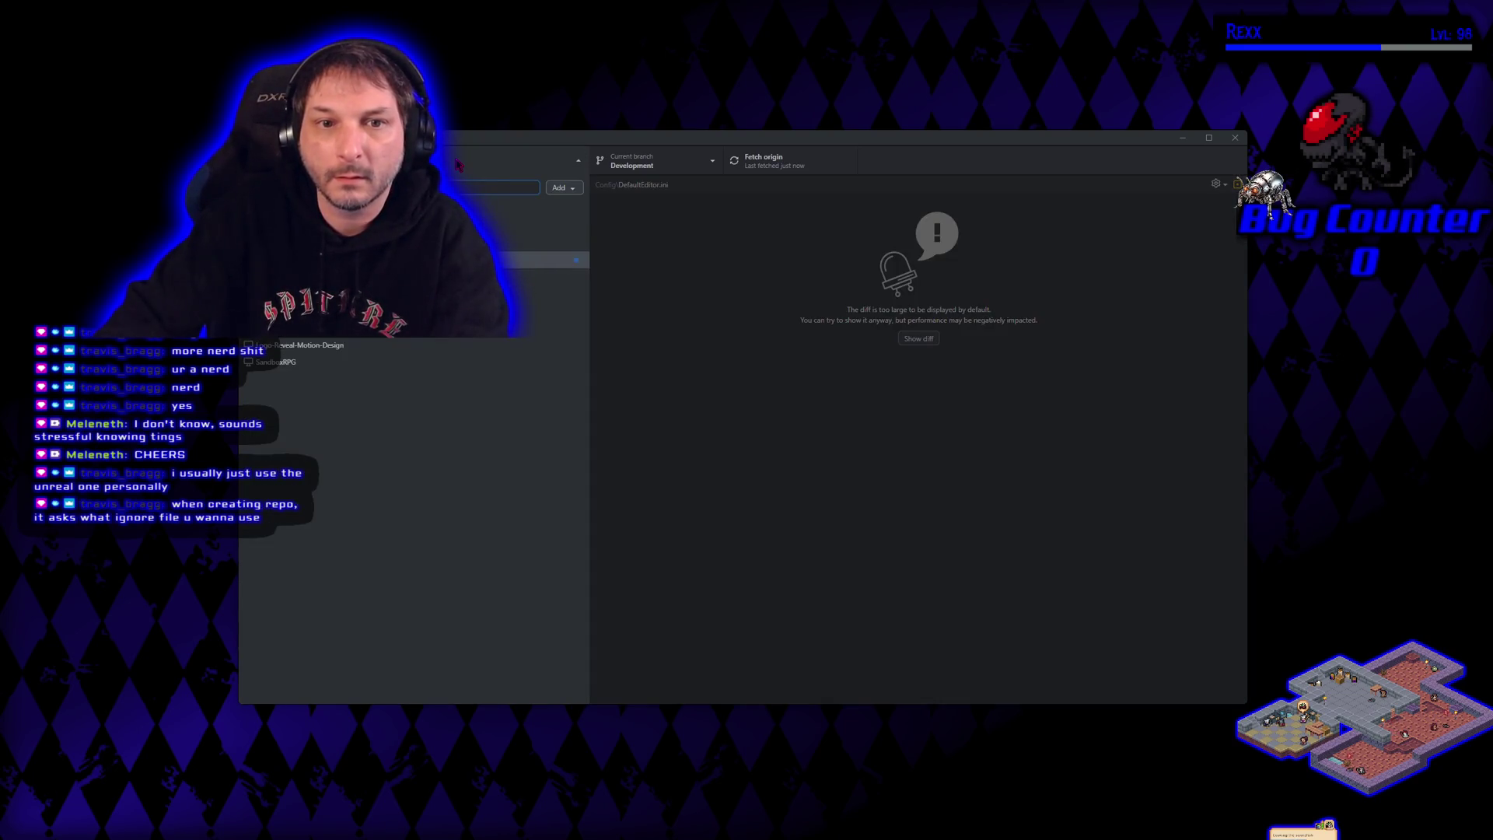
Start a new repository named ProjectSilverSword with the description 'Beat Em Up Game'
{"action": "left_click", "coordinate": [459, 163]}
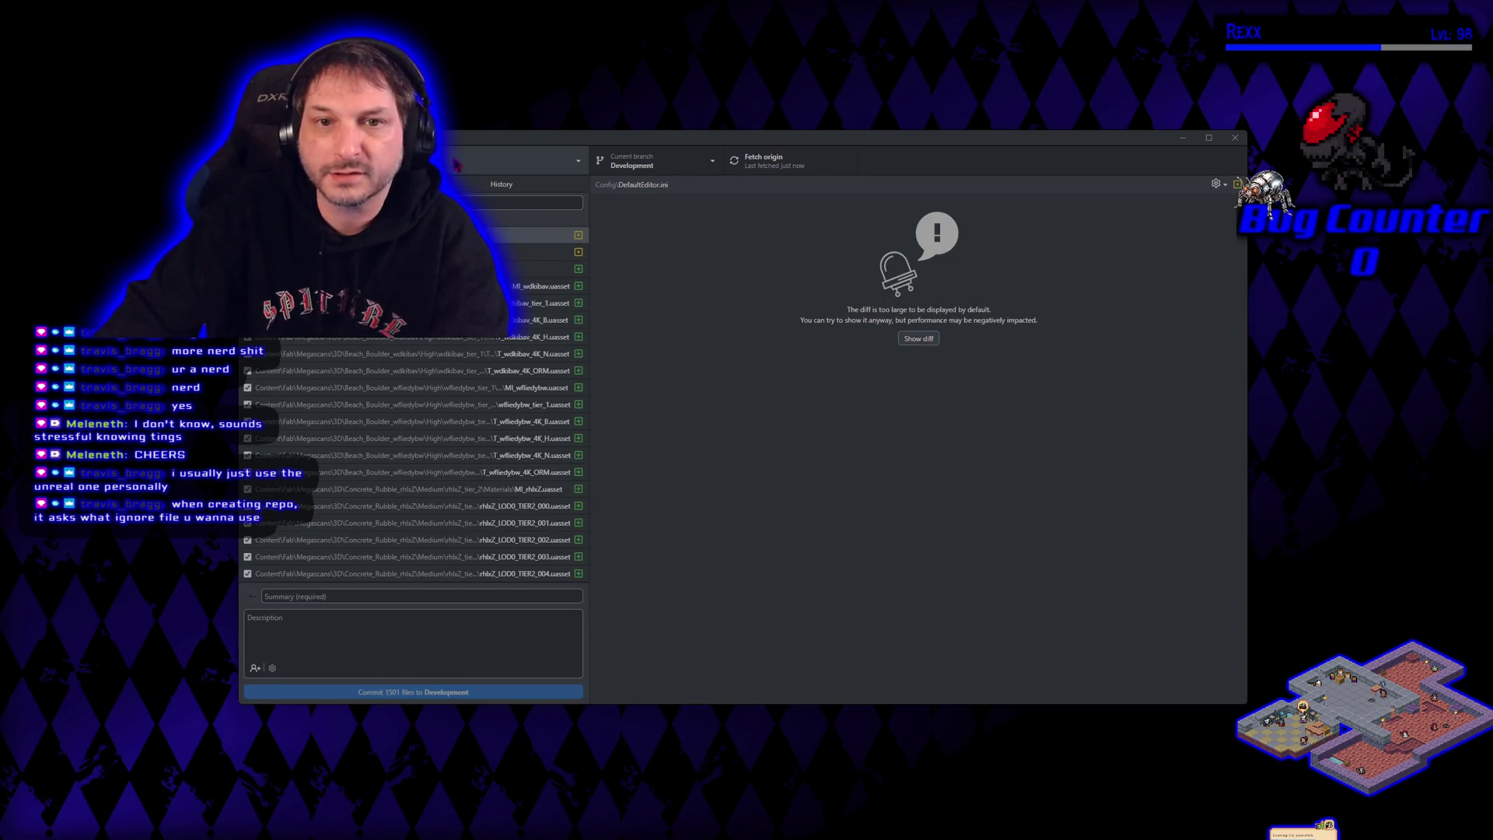
{"action": "key", "text": "alt+r"}
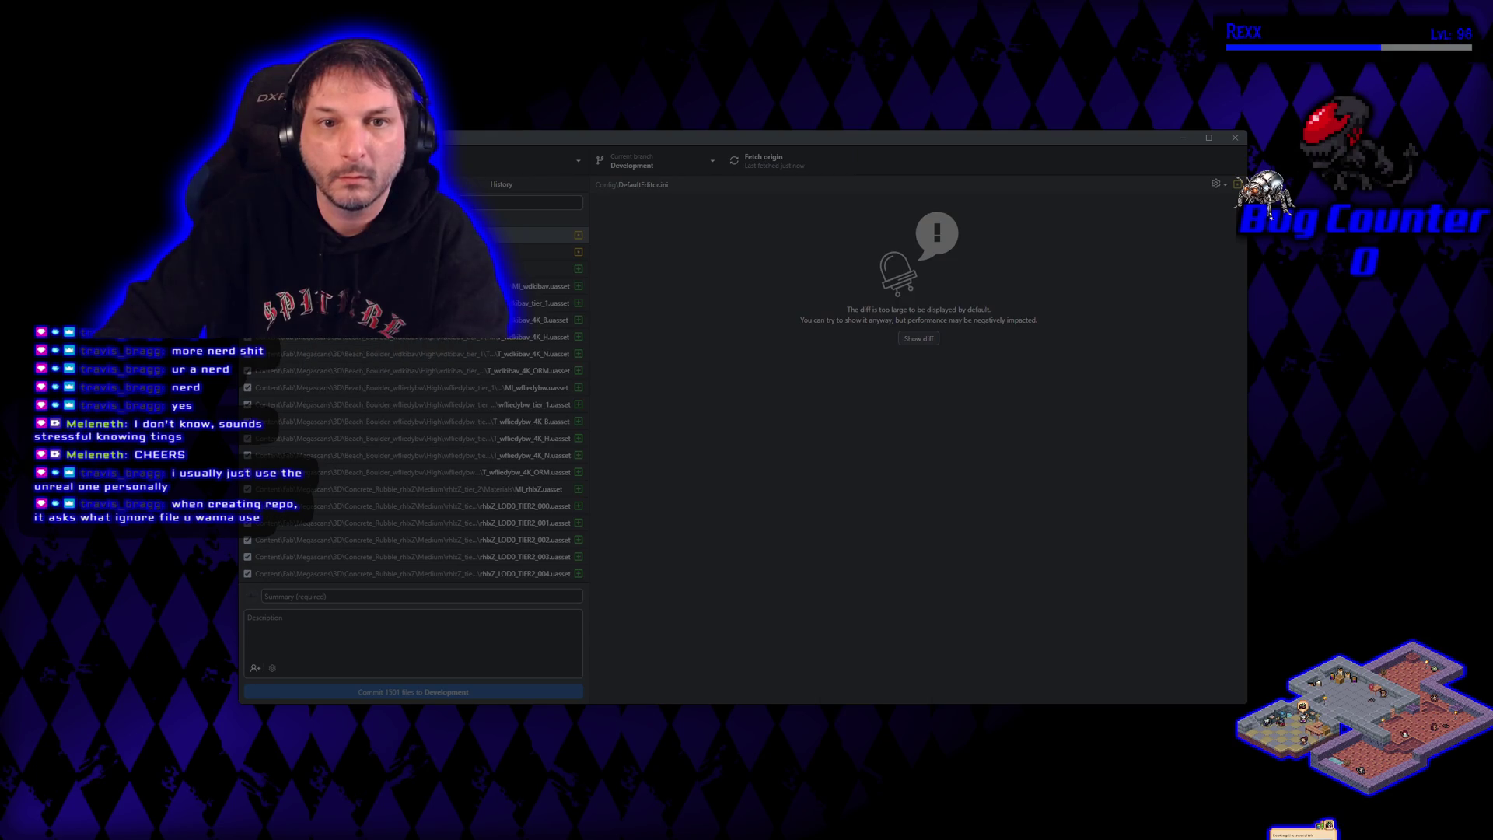
{"action": "key", "text": "ctrl+n"}
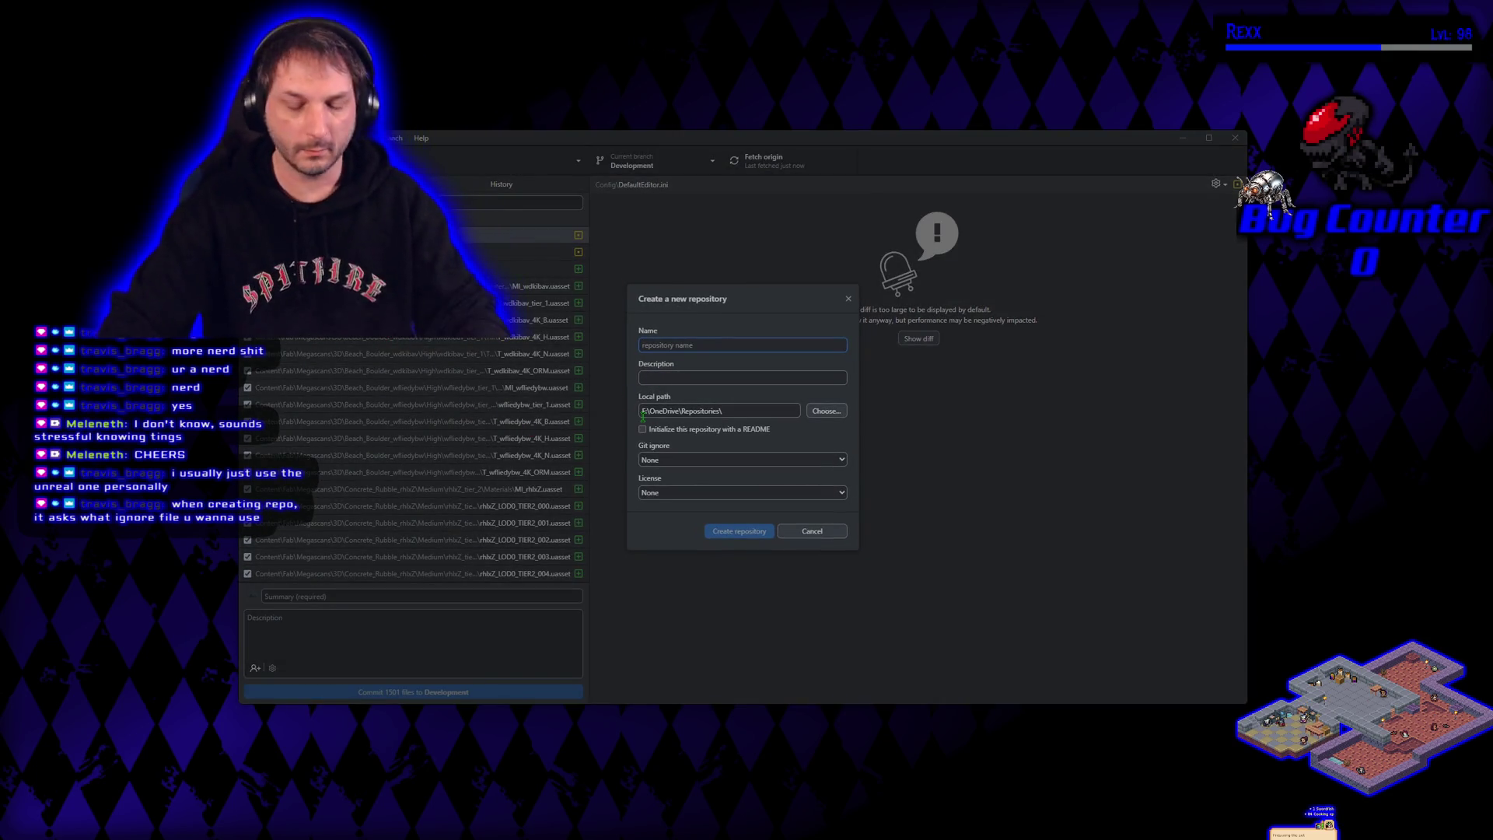
{"action": "type", "text": "Project"}
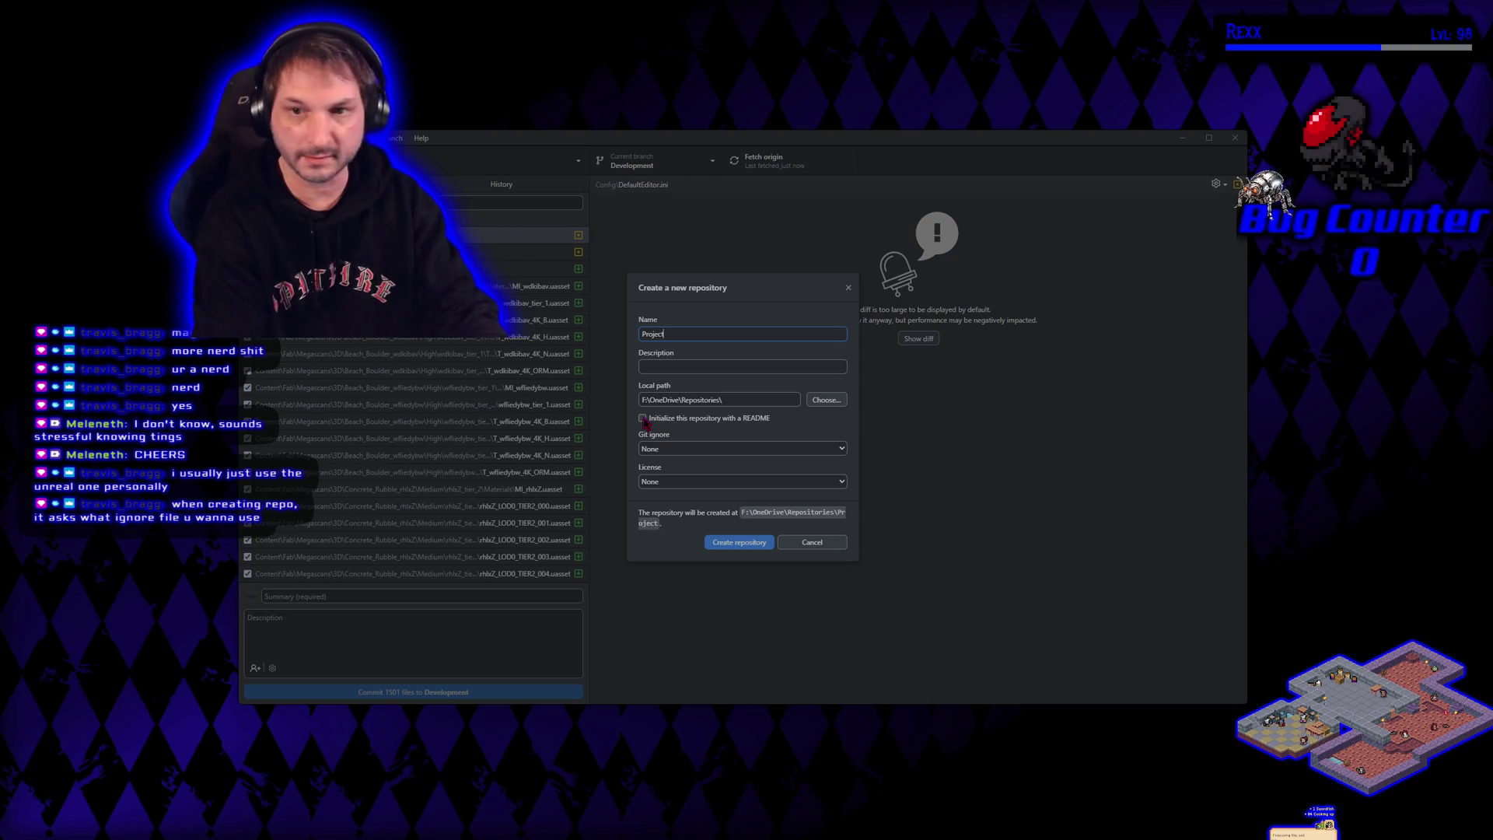
{"action": "type", "text": "SilverSwe"}
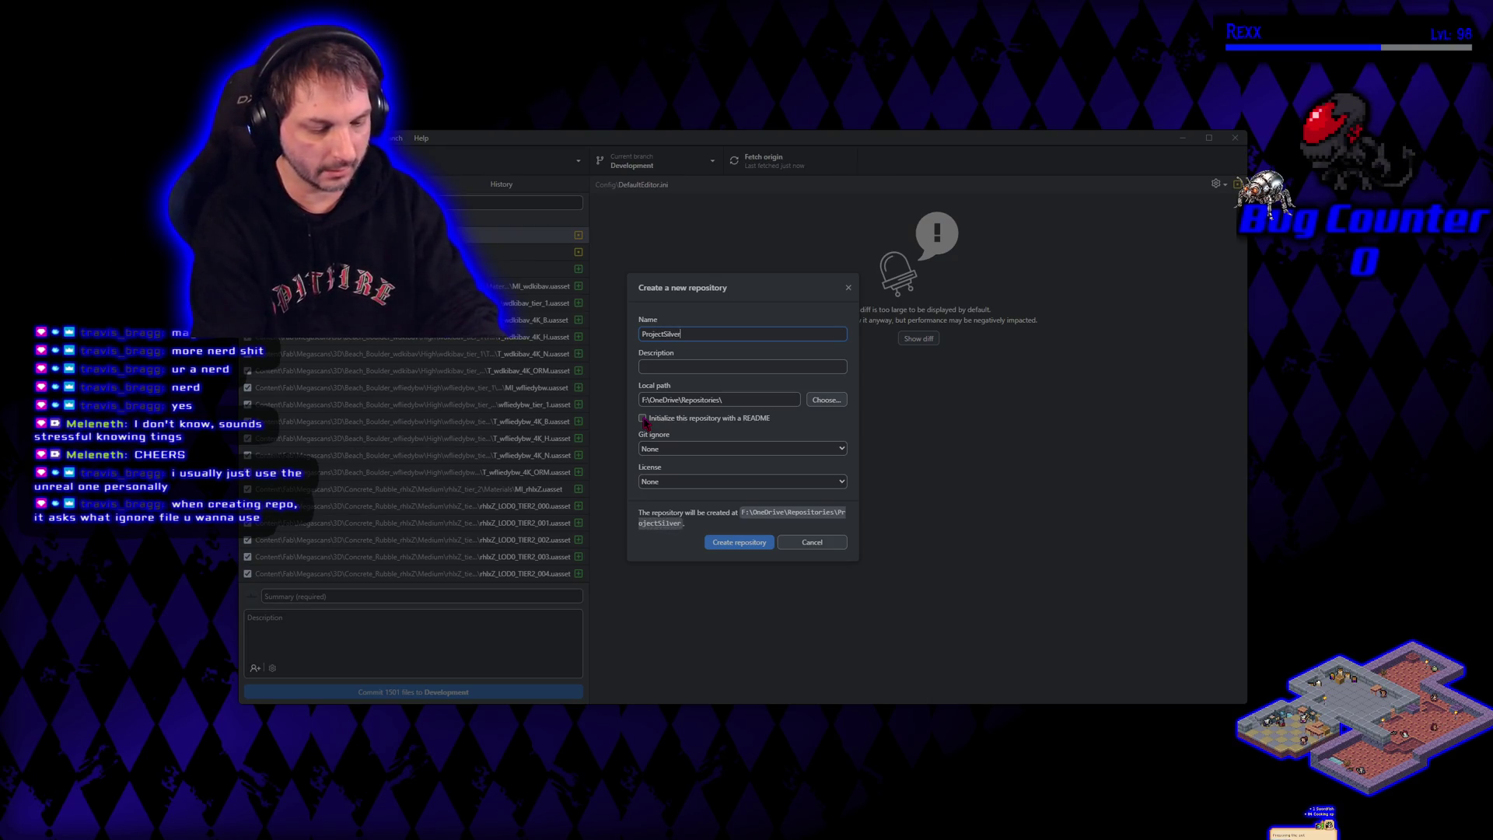
{"action": "key", "text": "BackSpace"}
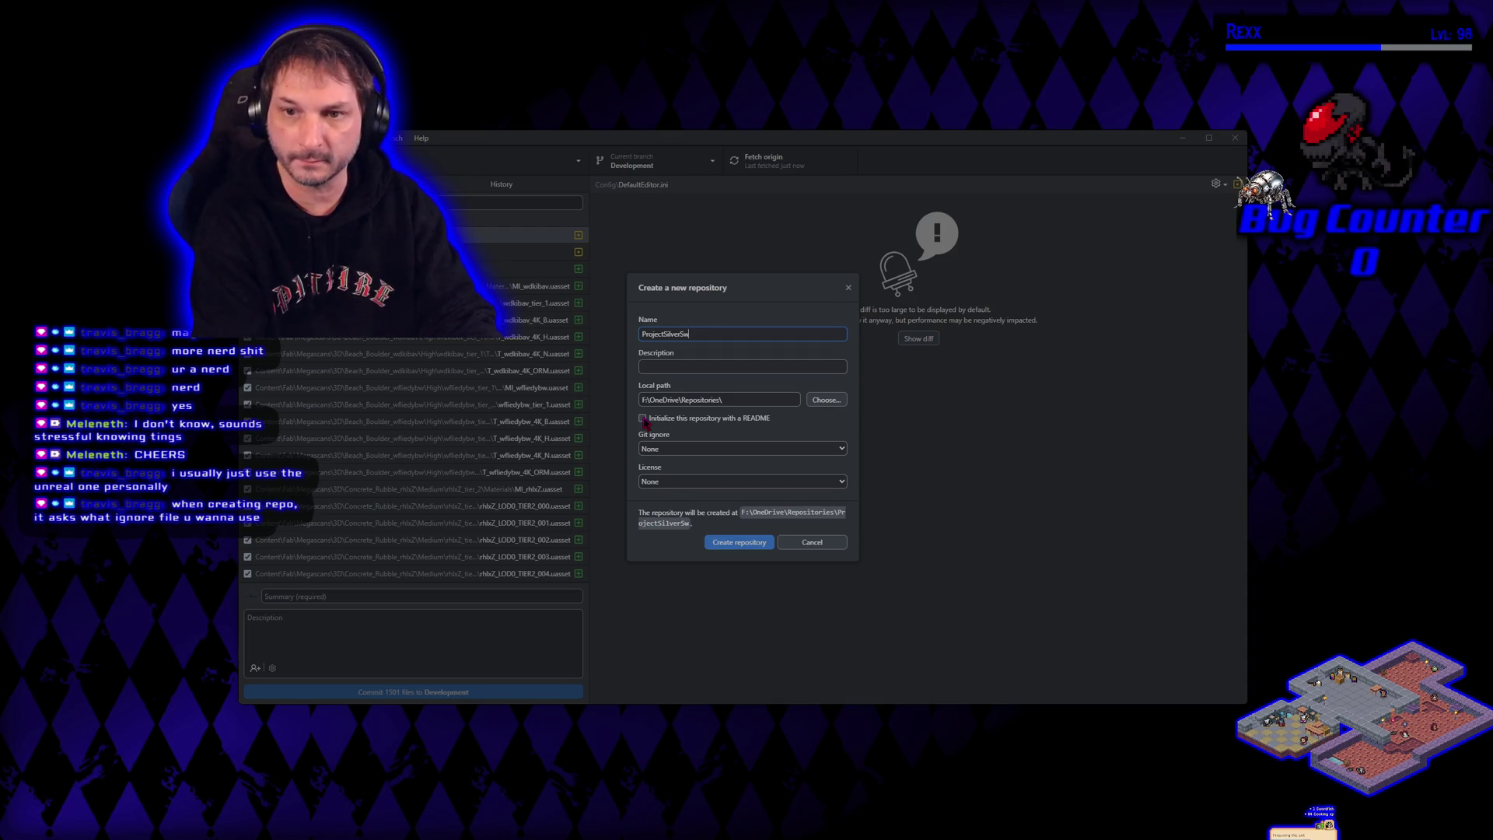
{"action": "type", "text": "ord"}
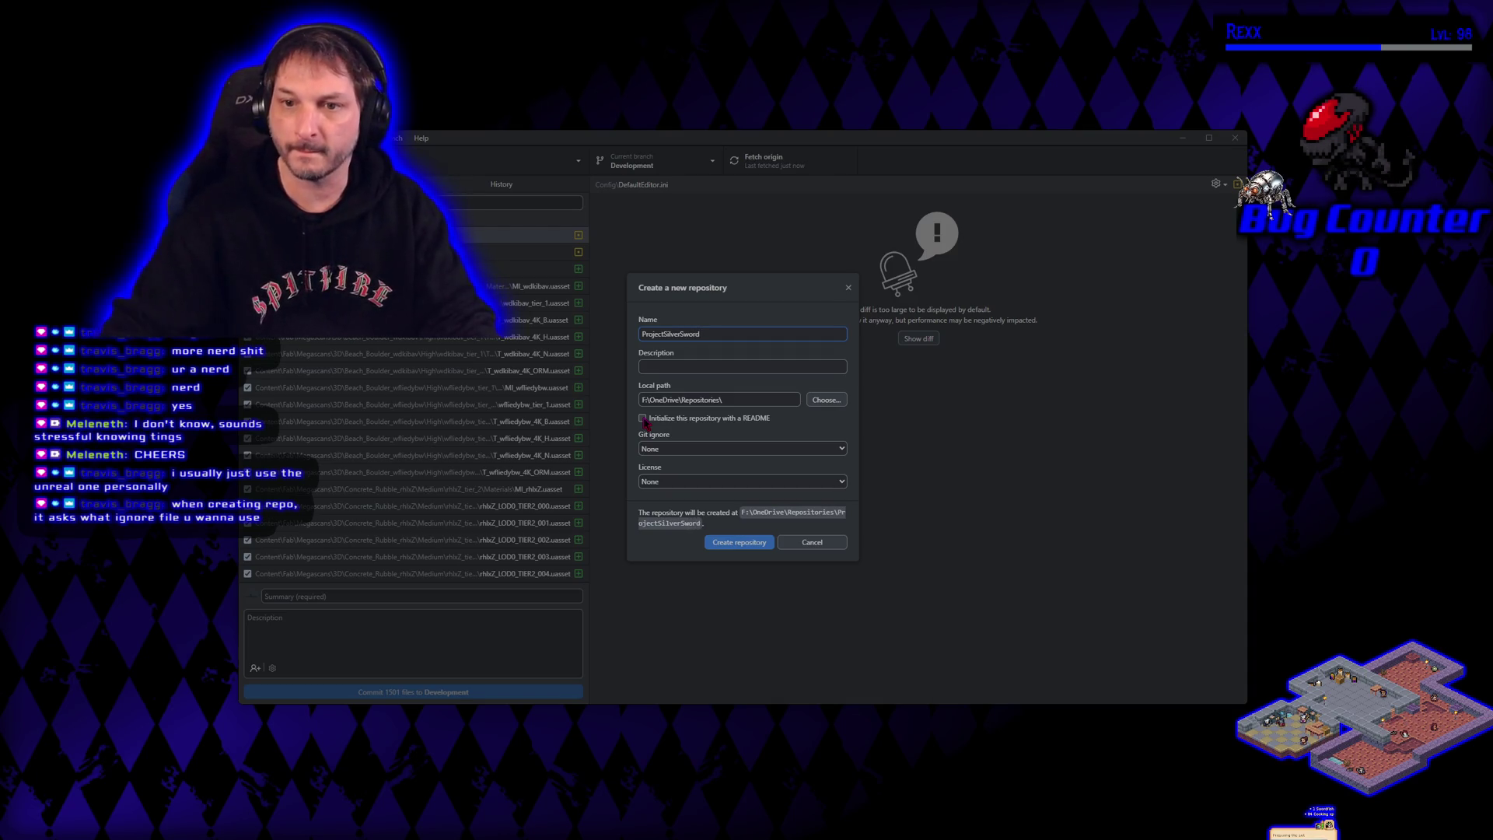
{"action": "type", "text": "Be"}
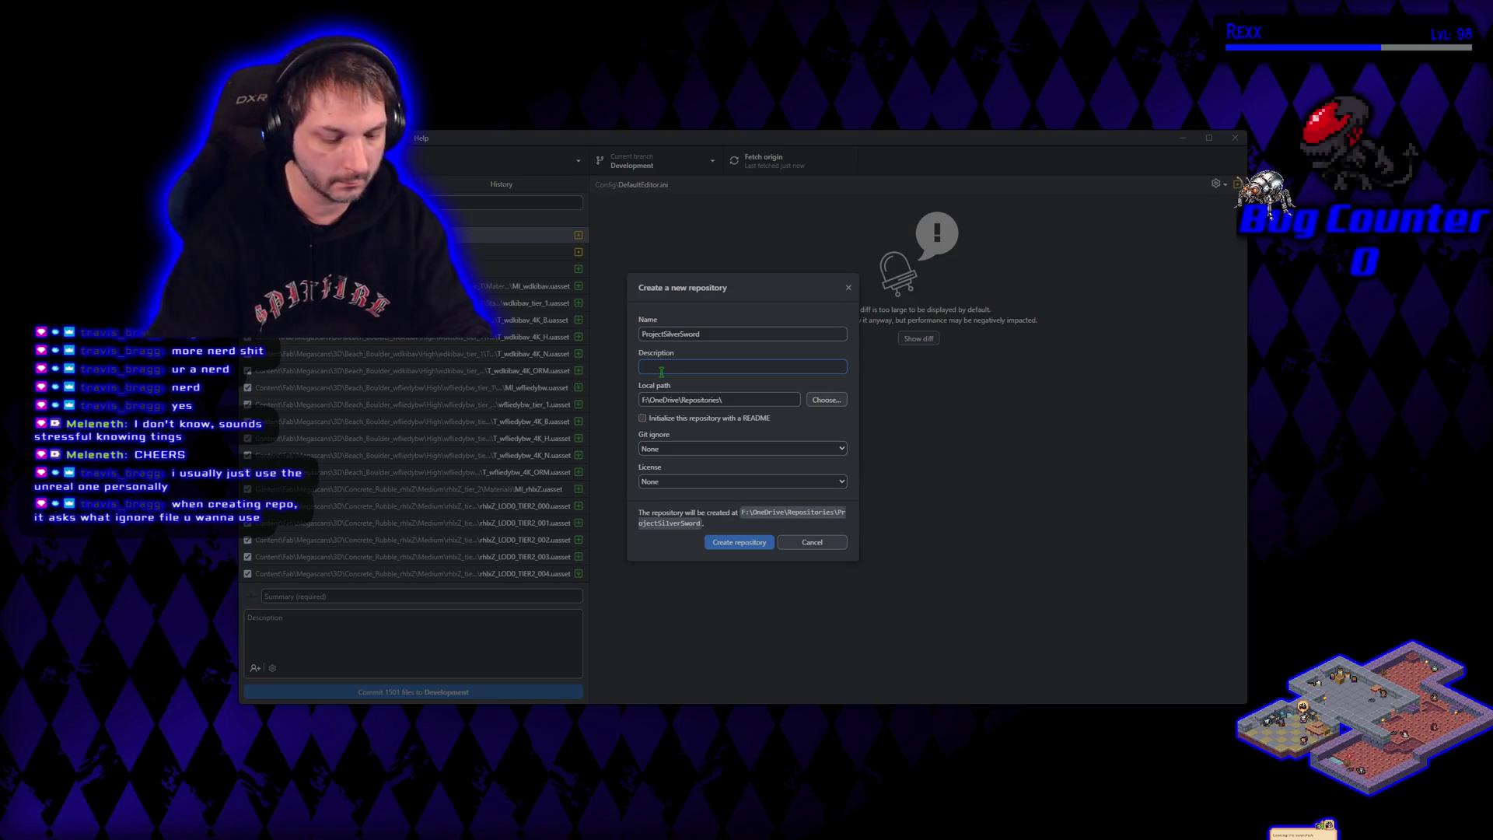
{"action": "type", "text": "at em u"}
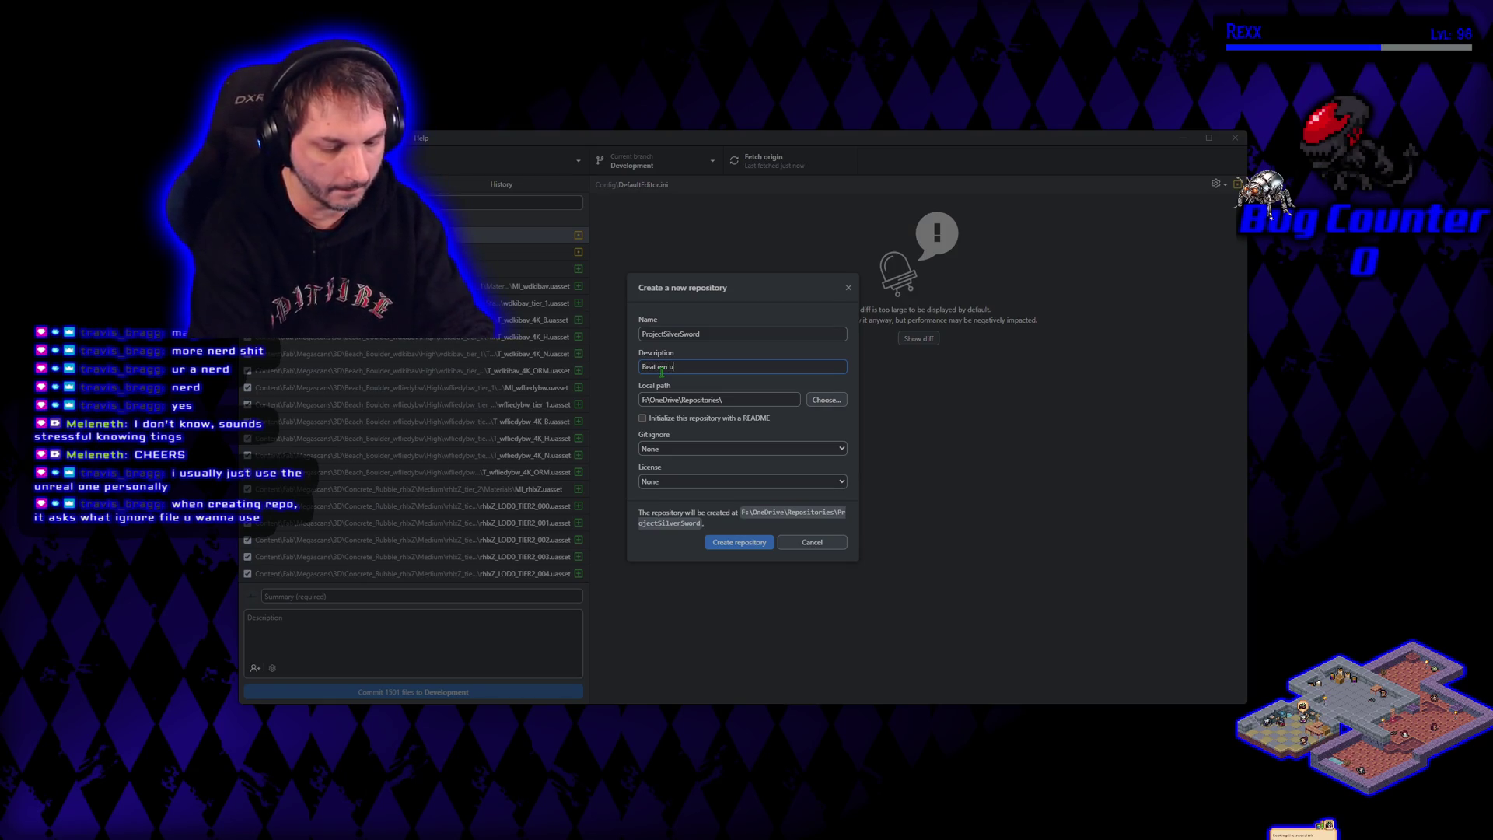
{"action": "type", "text": "p game"}
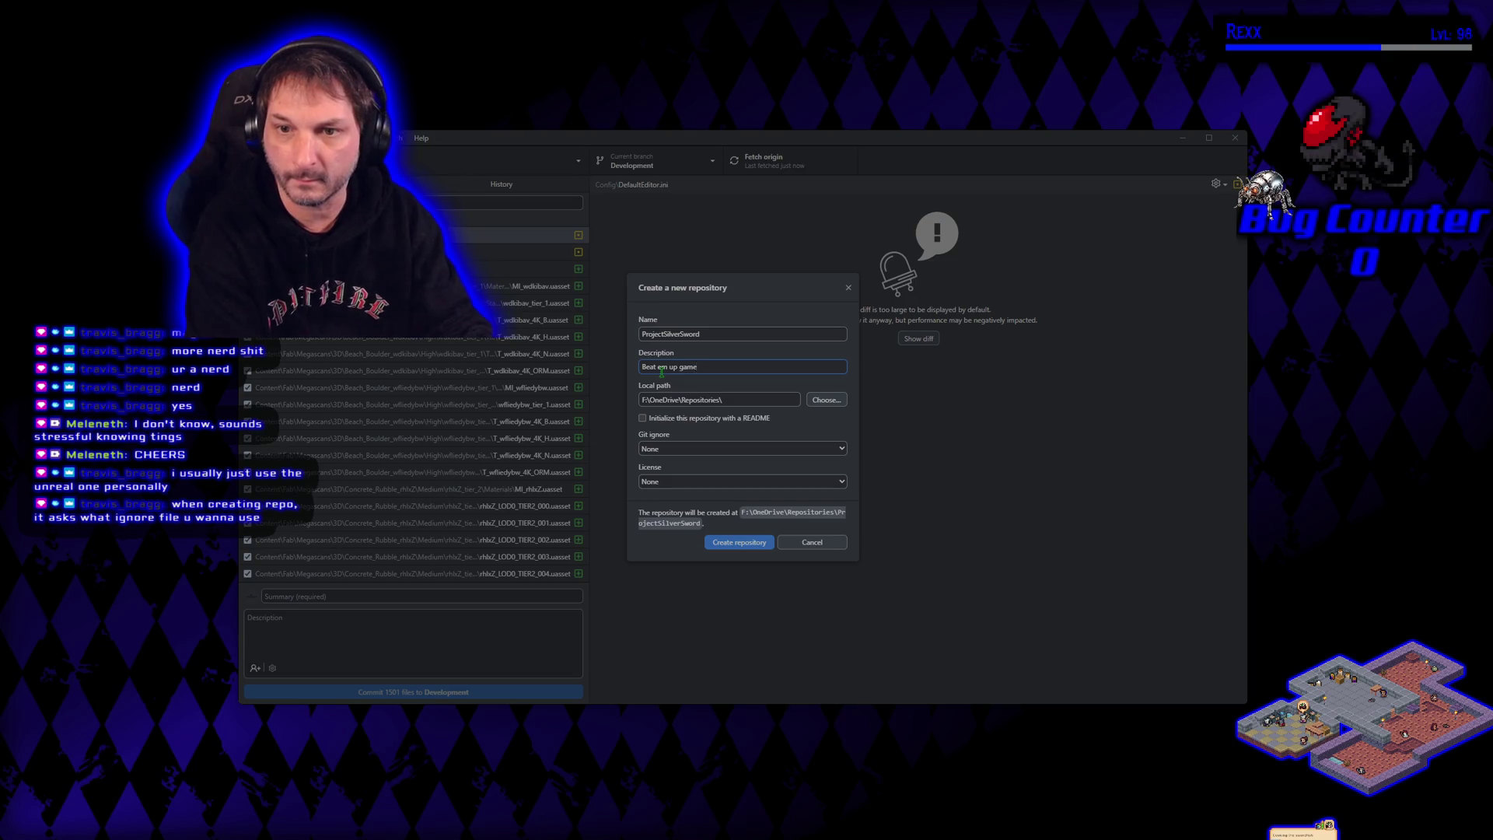
{"action": "key", "text": "BackSpace"}
{"action": "key", "text": "BackSpace"}
{"action": "key", "text": "BackSpace"}
{"action": "type", "text": "m Up Game"}
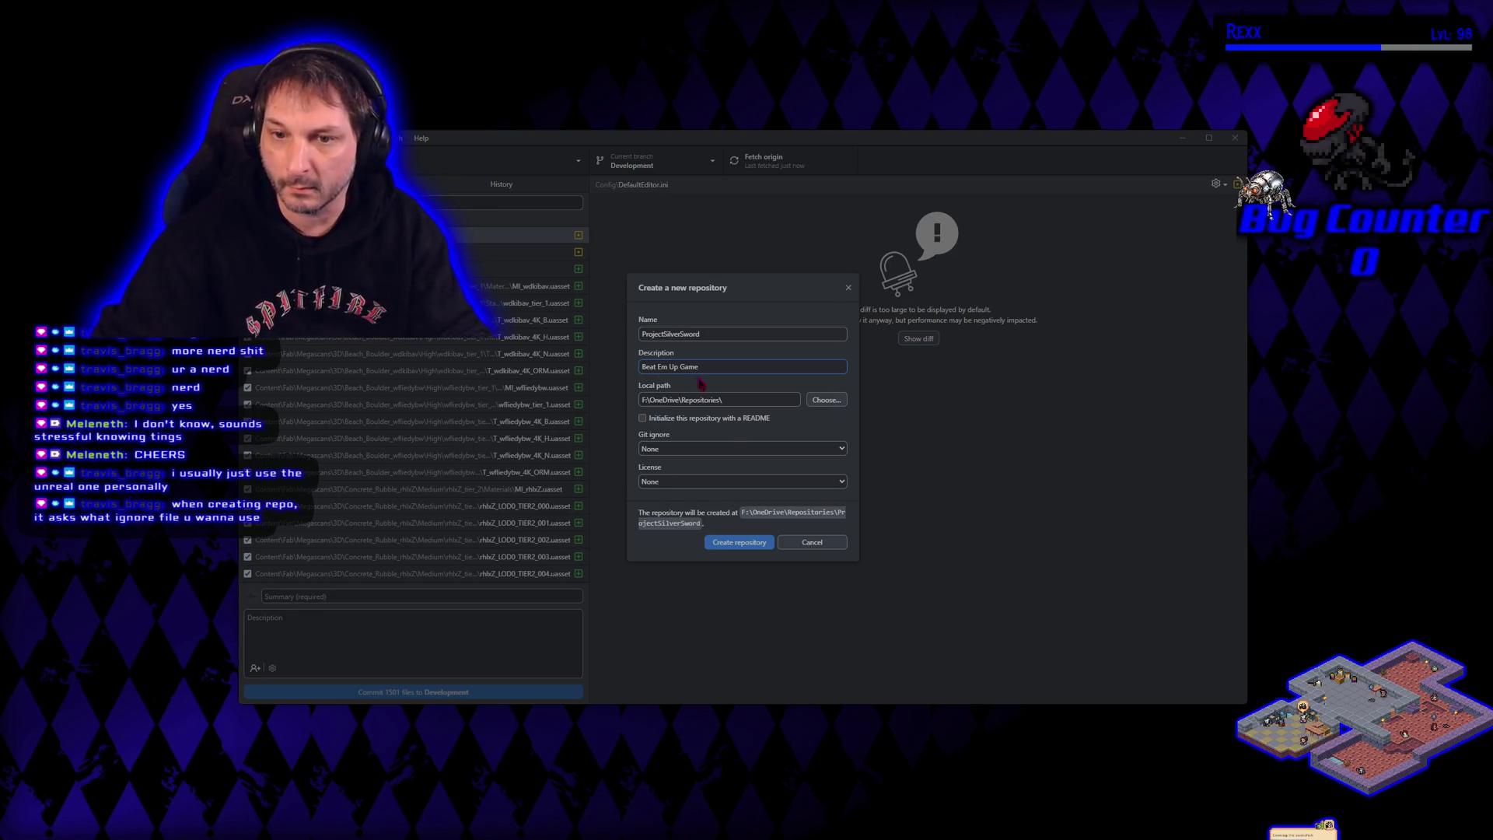
{"action": "left_click", "coordinate": [730, 448]}
Pick the UnrealEngine git ignore template and create the ProjectSilverSword repository
{"action": "left_click_drag", "start_coordinate": [846, 491], "coordinate": [845, 719]}
{"action": "left_click", "coordinate": [685, 591]}
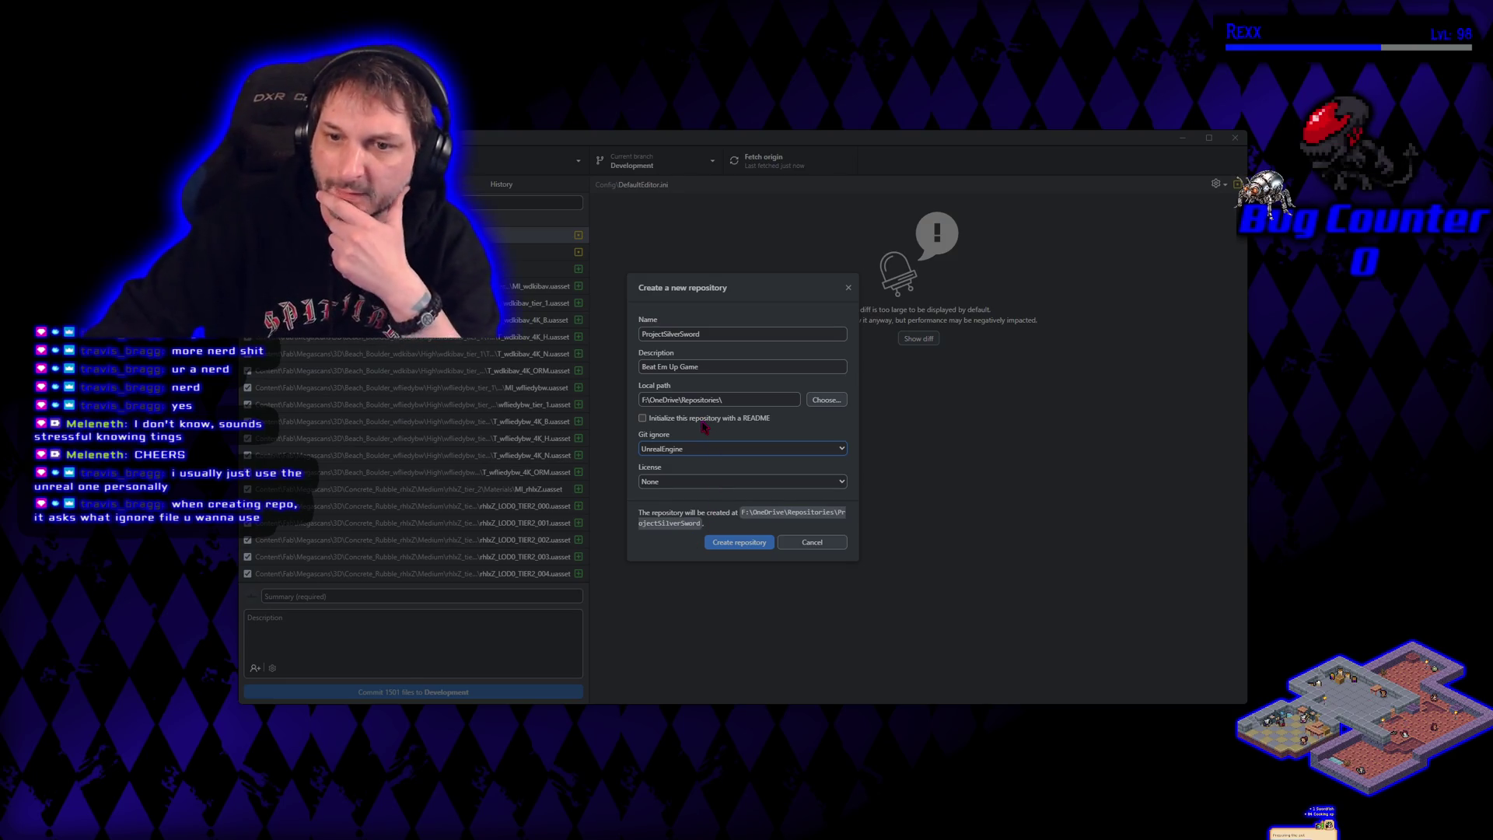
{"action": "left_click", "coordinate": [754, 548]}
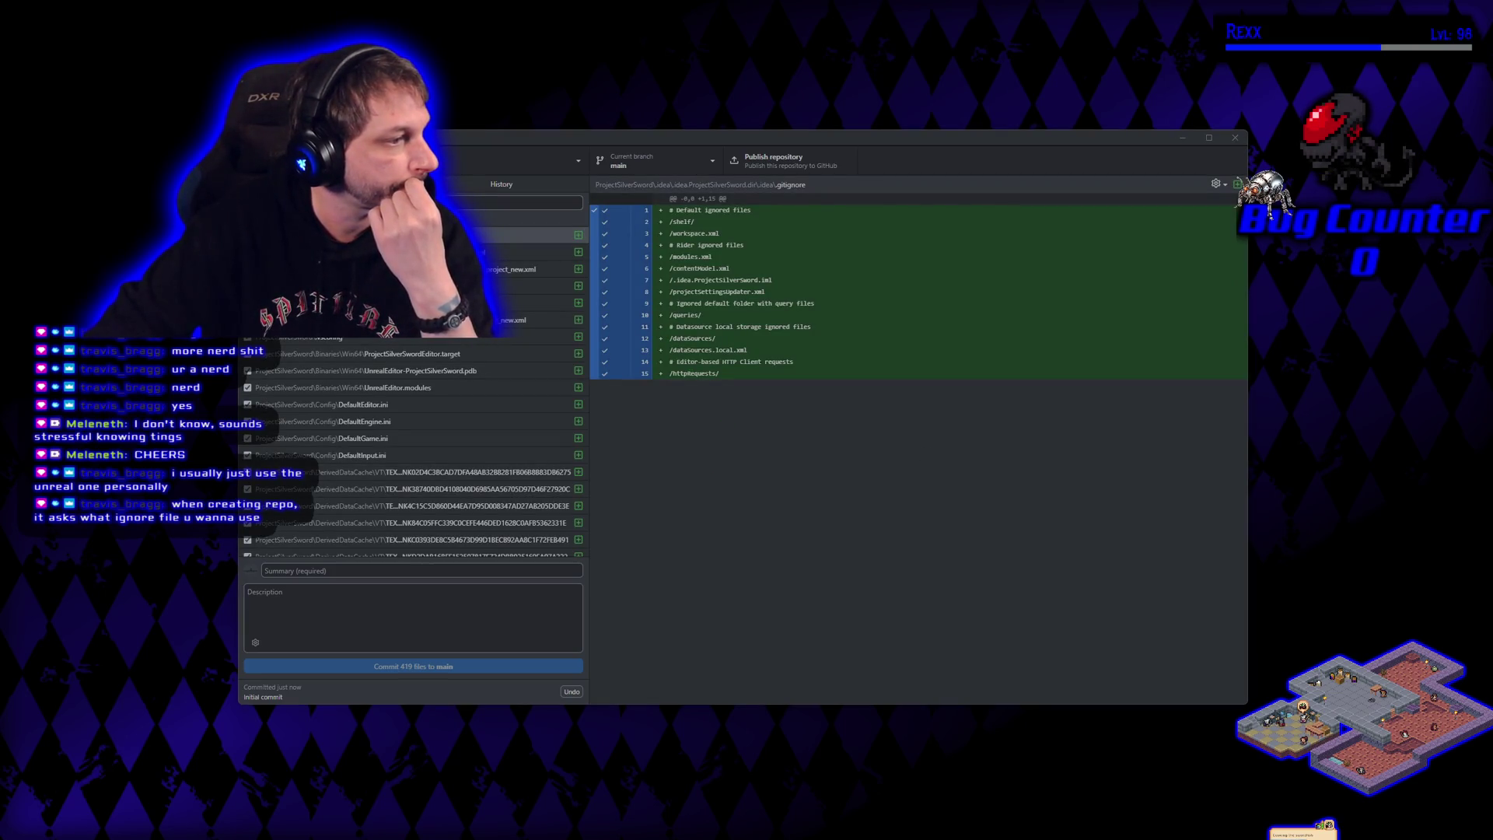
Show the repository in File Explorer beside GitHub Desktop and go up to Repositories
{"action": "key", "text": "ctrl+shift+f"}
{"action": "mouse_move", "coordinate": [627, 394]}
{"action": "left_mouse_down"}
{"action": "mouse_move", "coordinate": [1071, 387]}
{"action": "mouse_move", "coordinate": [977, 298]}
{"action": "left_mouse_up"}
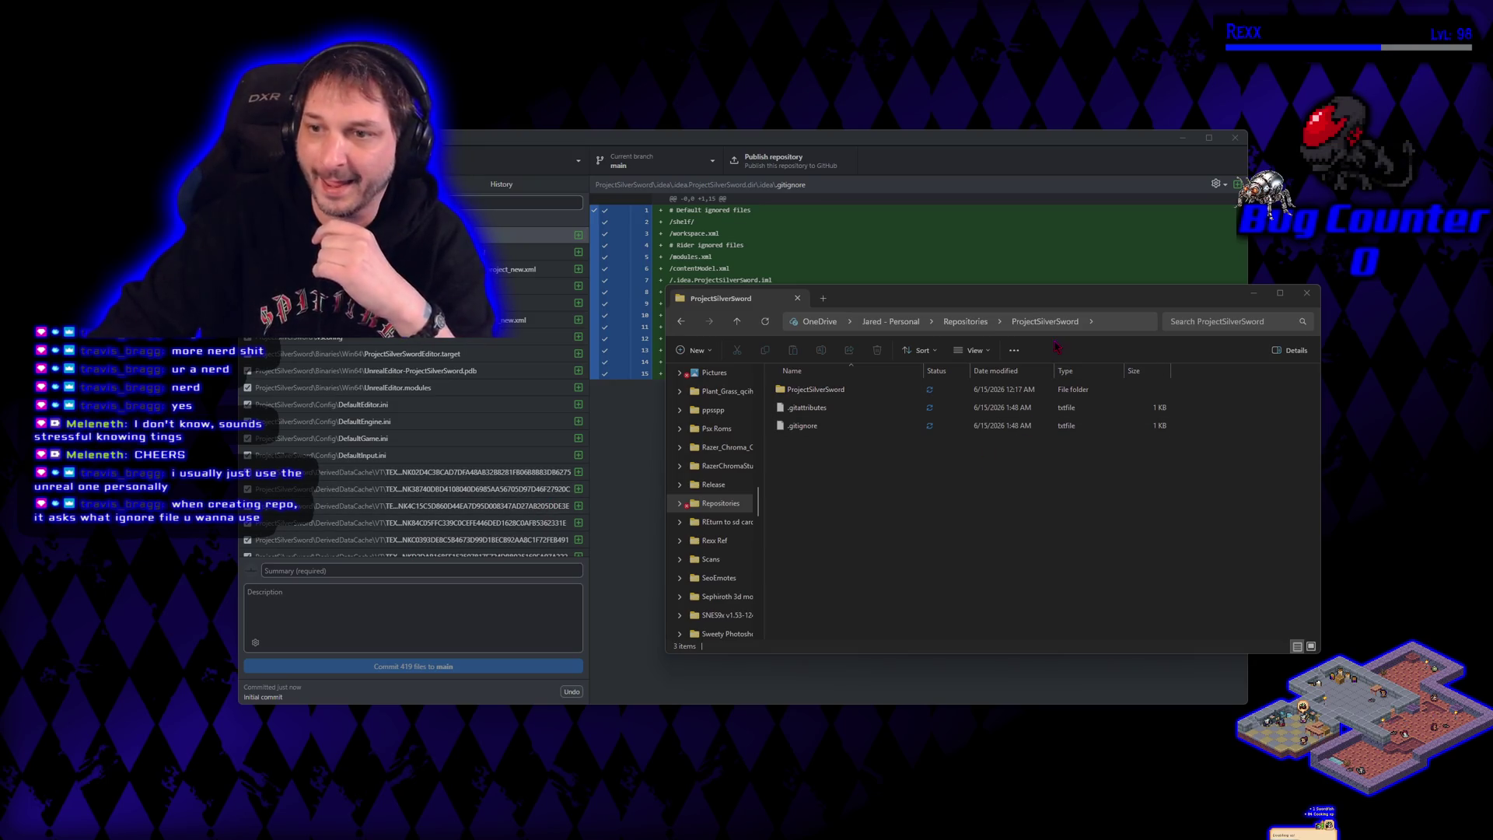
{"action": "left_click", "coordinate": [968, 322]}
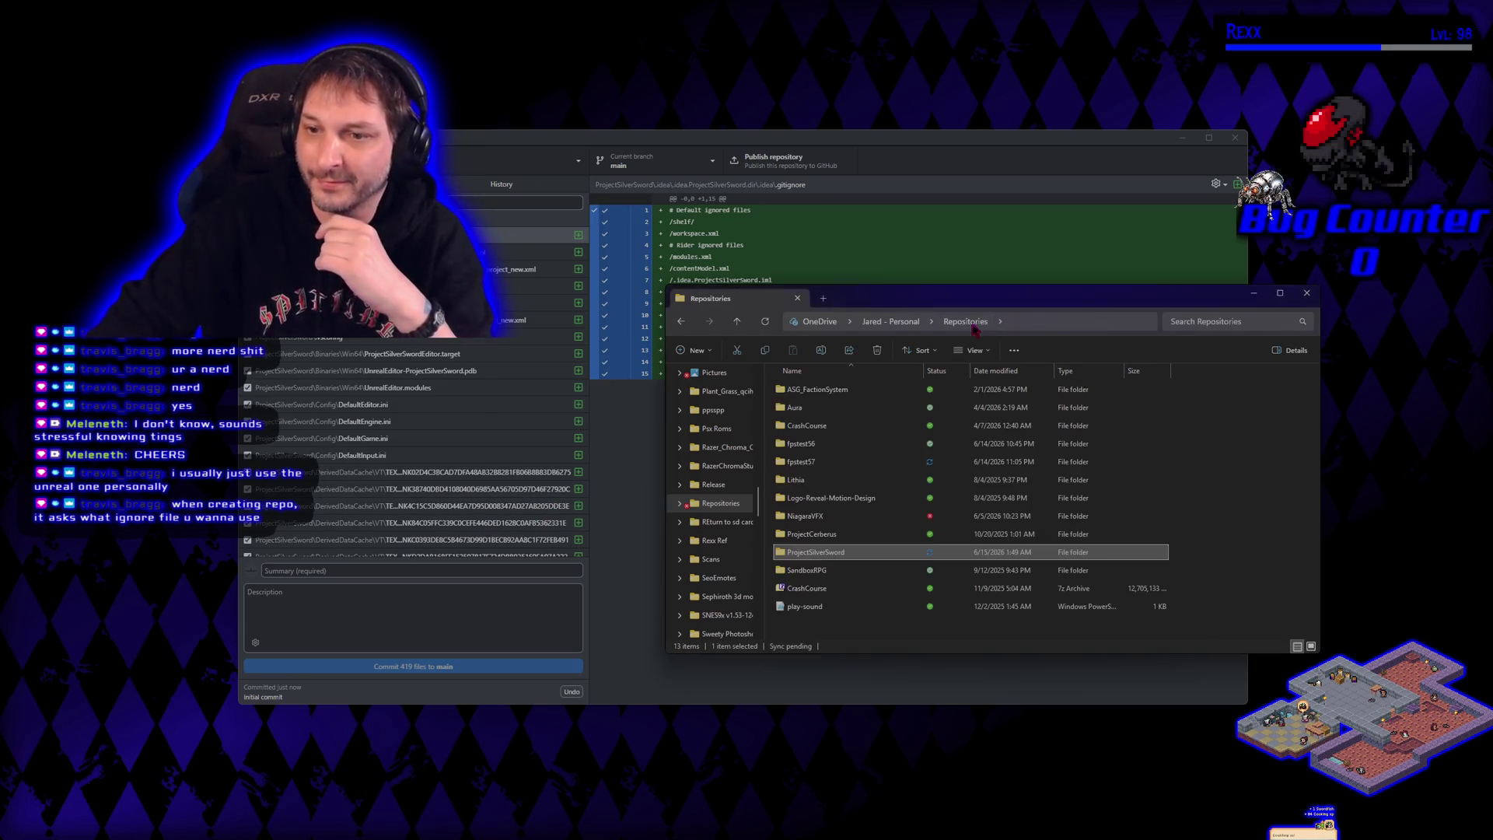
Inspect ProjectSilverSword's subfolder, .gitattributes and .gitignore, then drag Explorer off-screen
{"action": "double_click", "coordinate": [817, 552]}
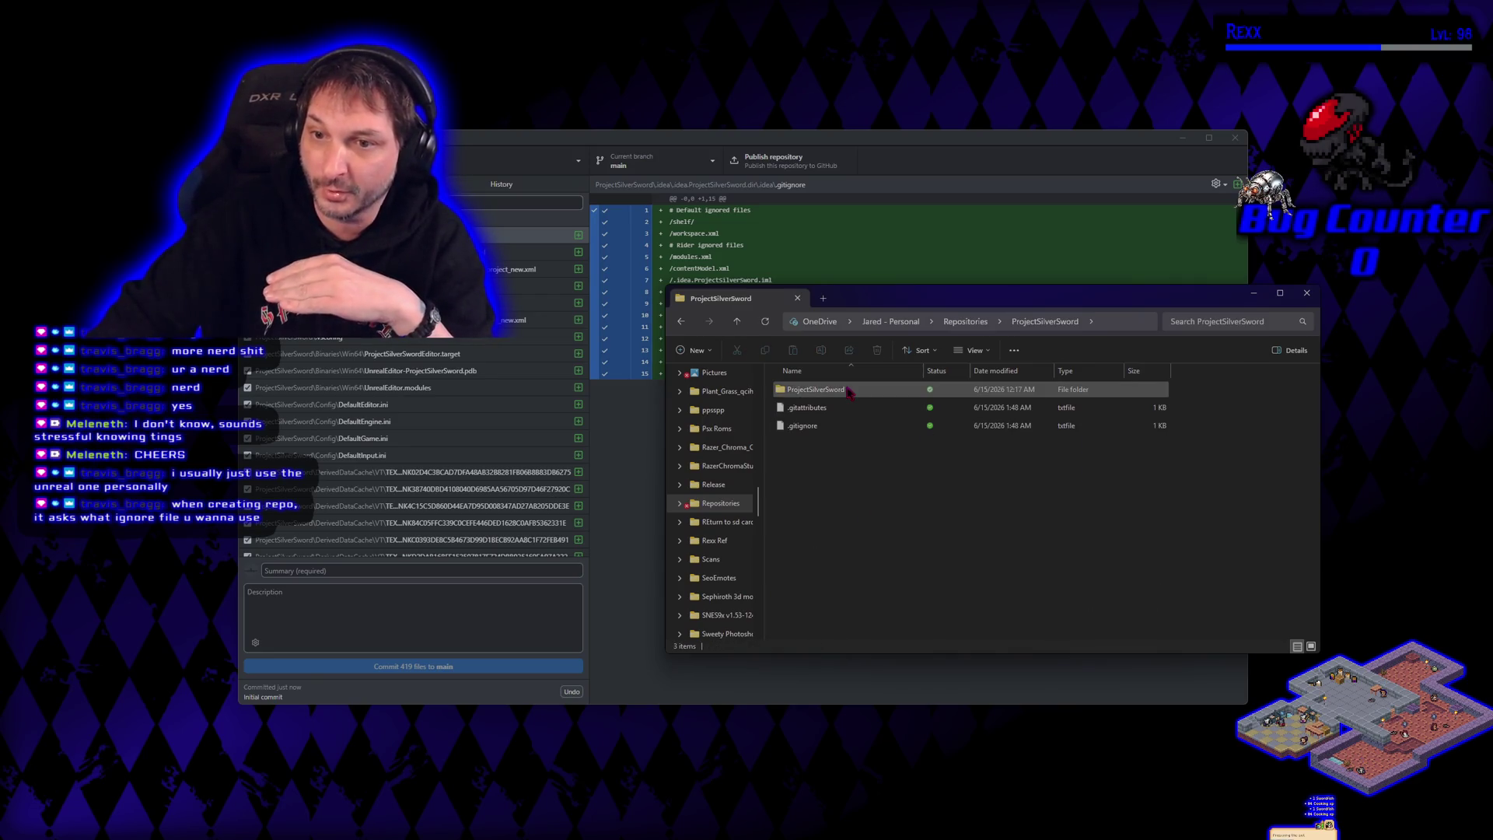
{"action": "left_click_drag", "start_coordinate": [809, 464], "coordinate": [821, 424]}
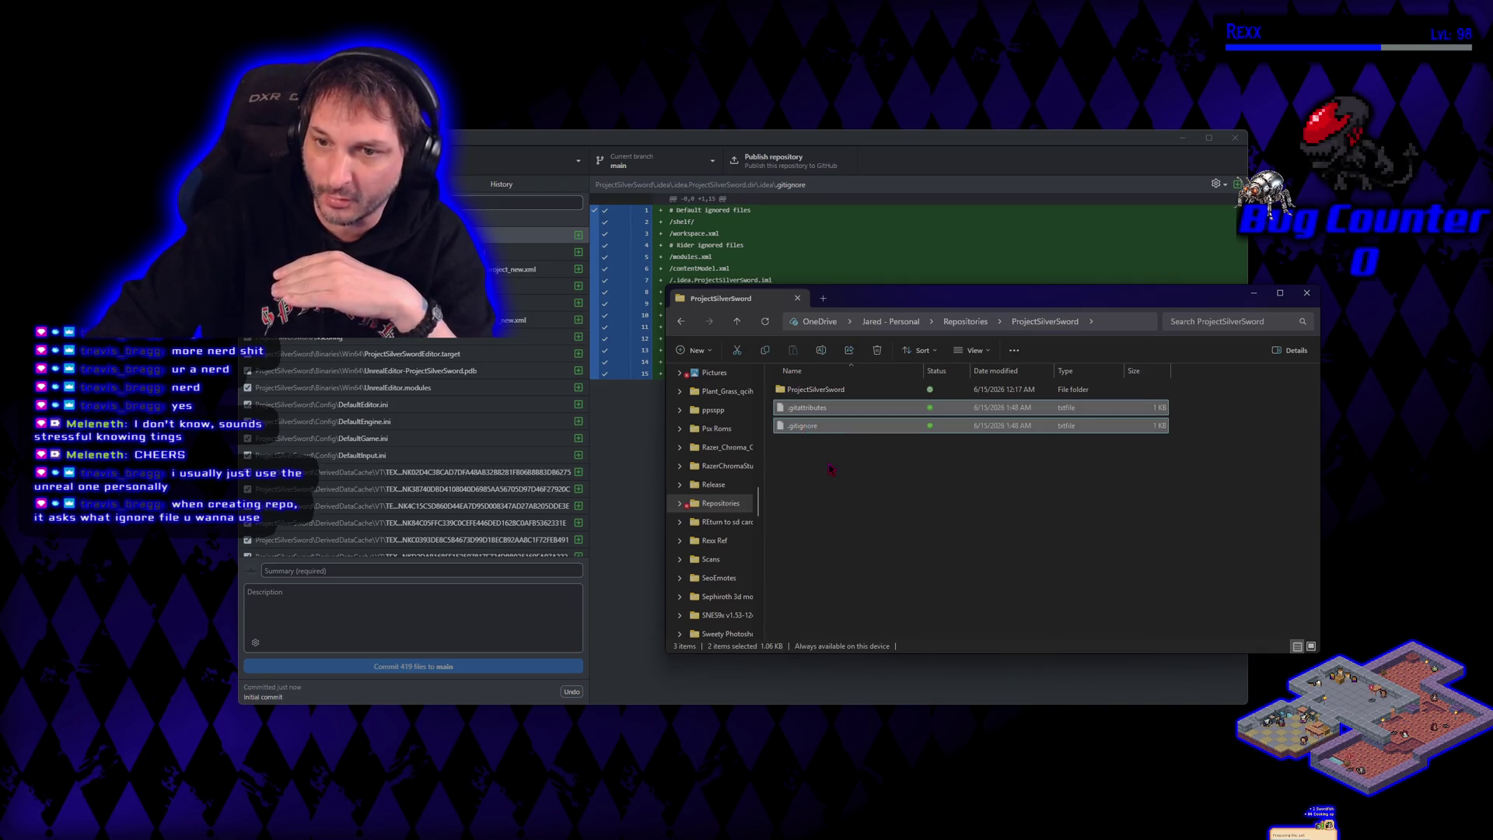
{"action": "left_click", "coordinate": [842, 390]}
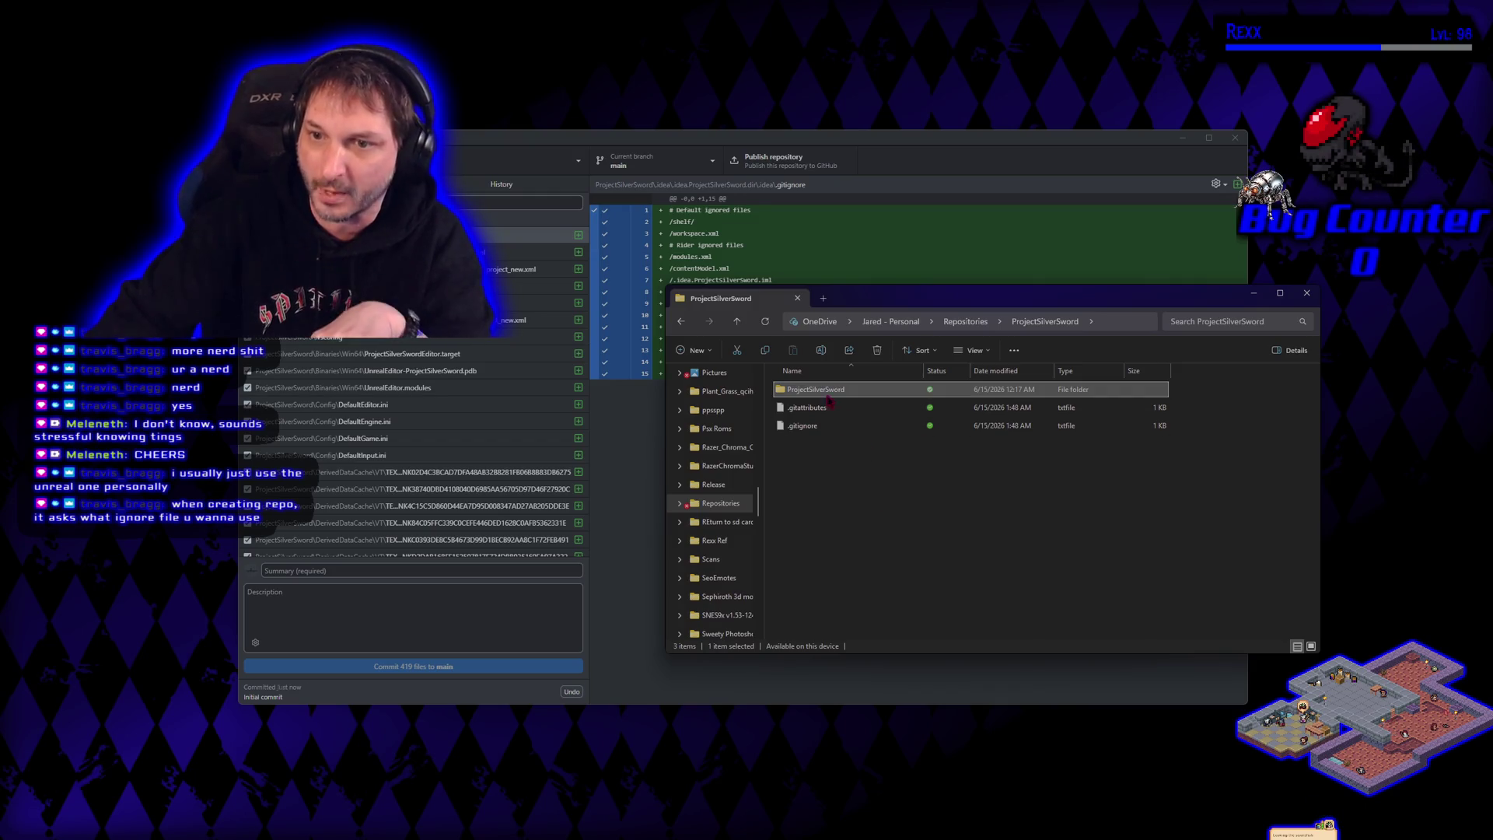
{"action": "mouse_move", "coordinate": [814, 393]}
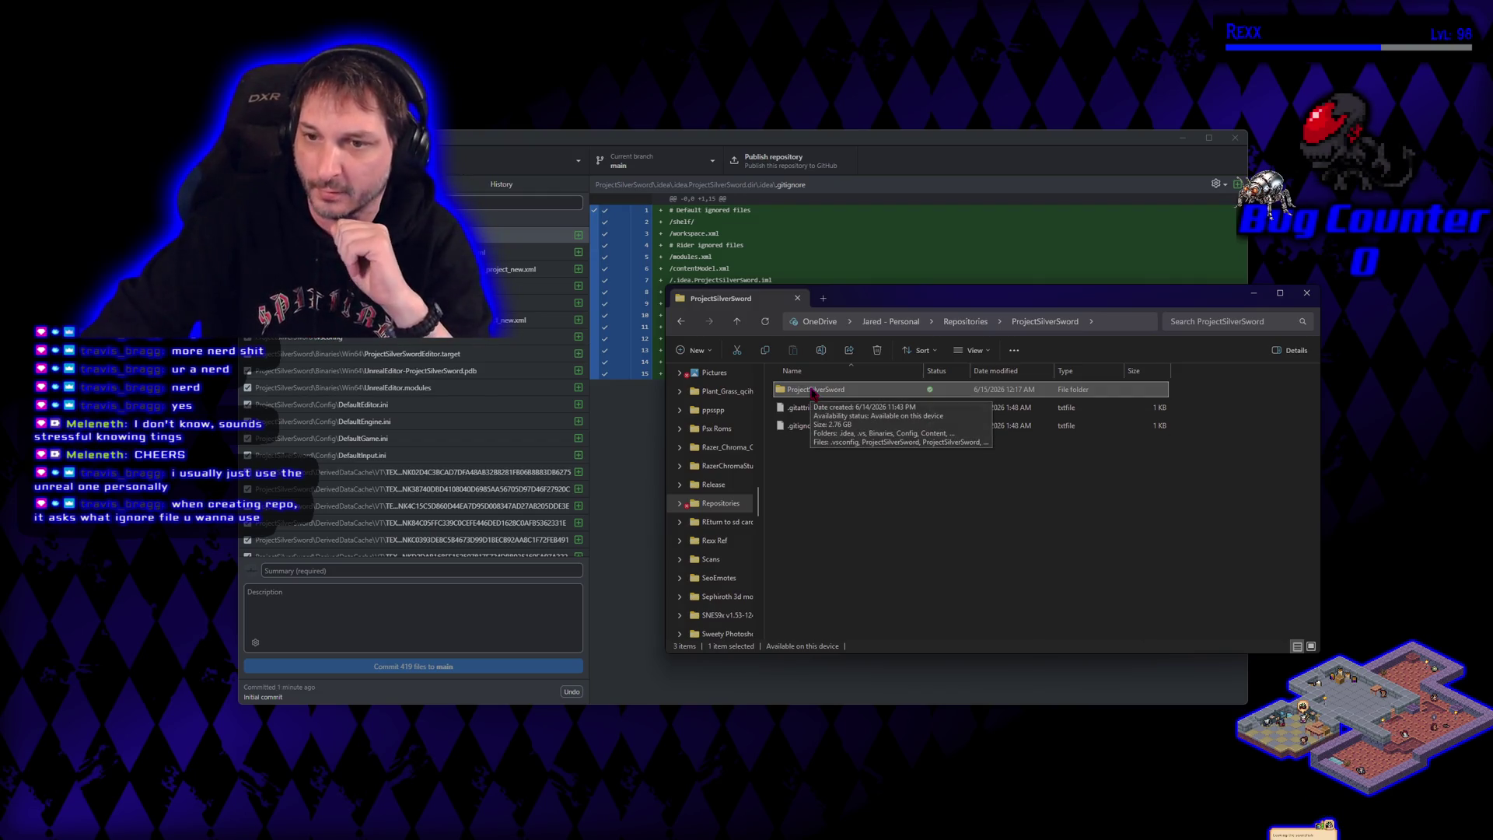
{"action": "left_click_drag", "start_coordinate": [841, 530], "coordinate": [809, 414]}
{"action": "double_click", "coordinate": [813, 389]}
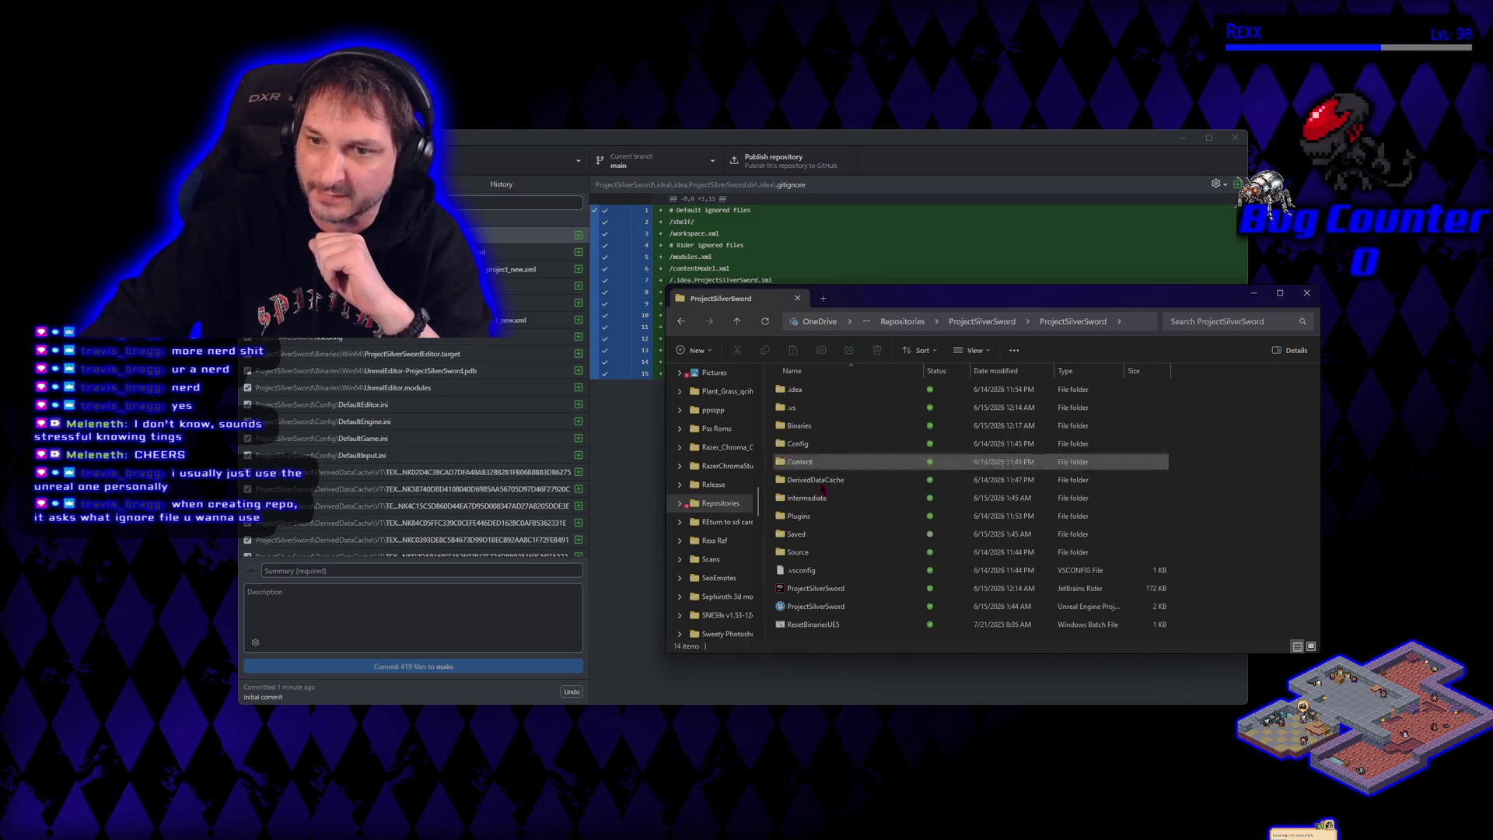
{"action": "key", "text": "alt+Left"}
{"action": "left_click", "coordinate": [838, 525]}
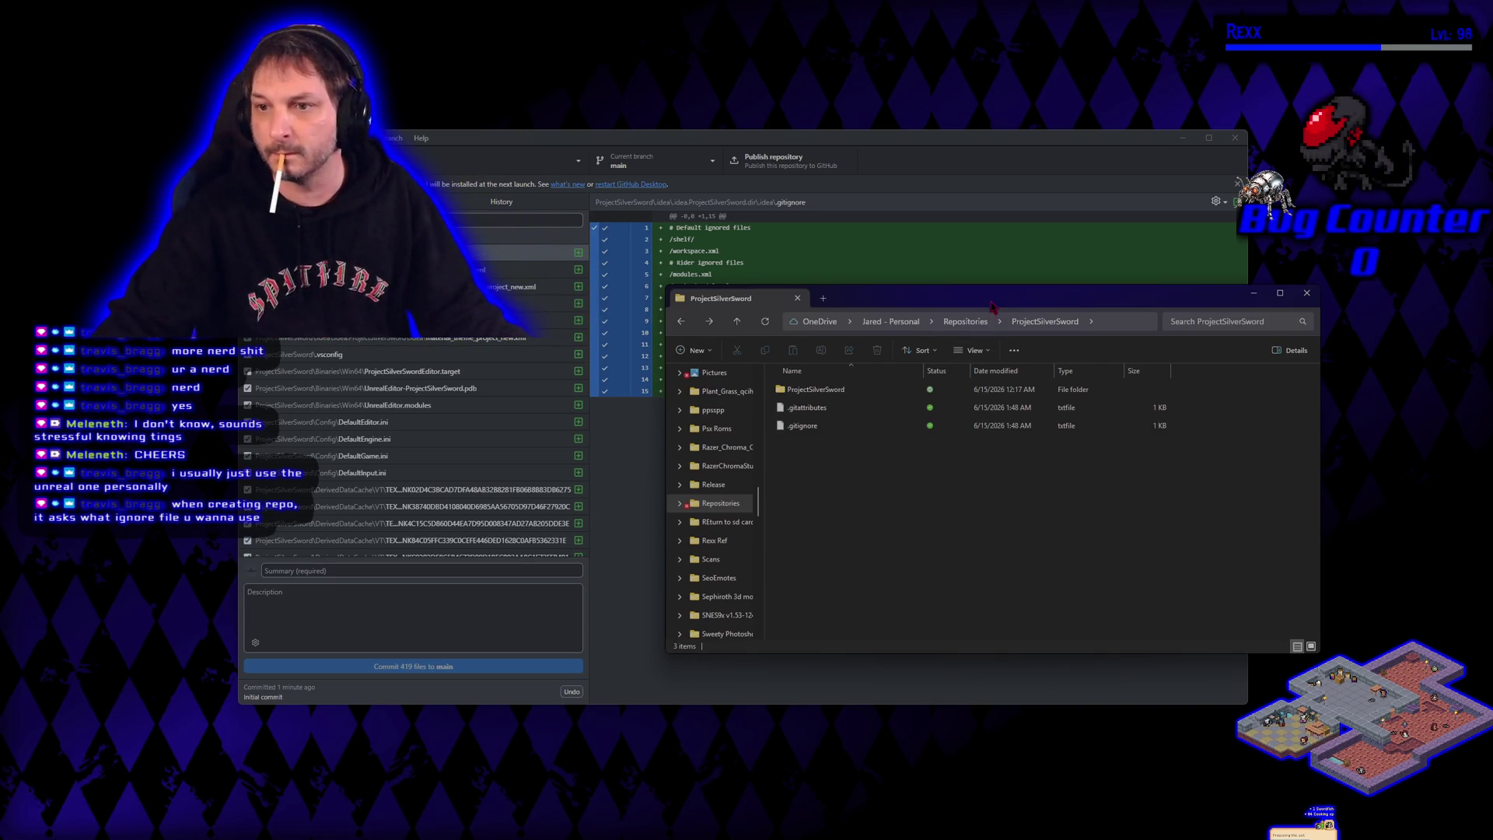
{"action": "left_click_drag", "start_coordinate": [991, 307], "coordinate": [0, 392]}
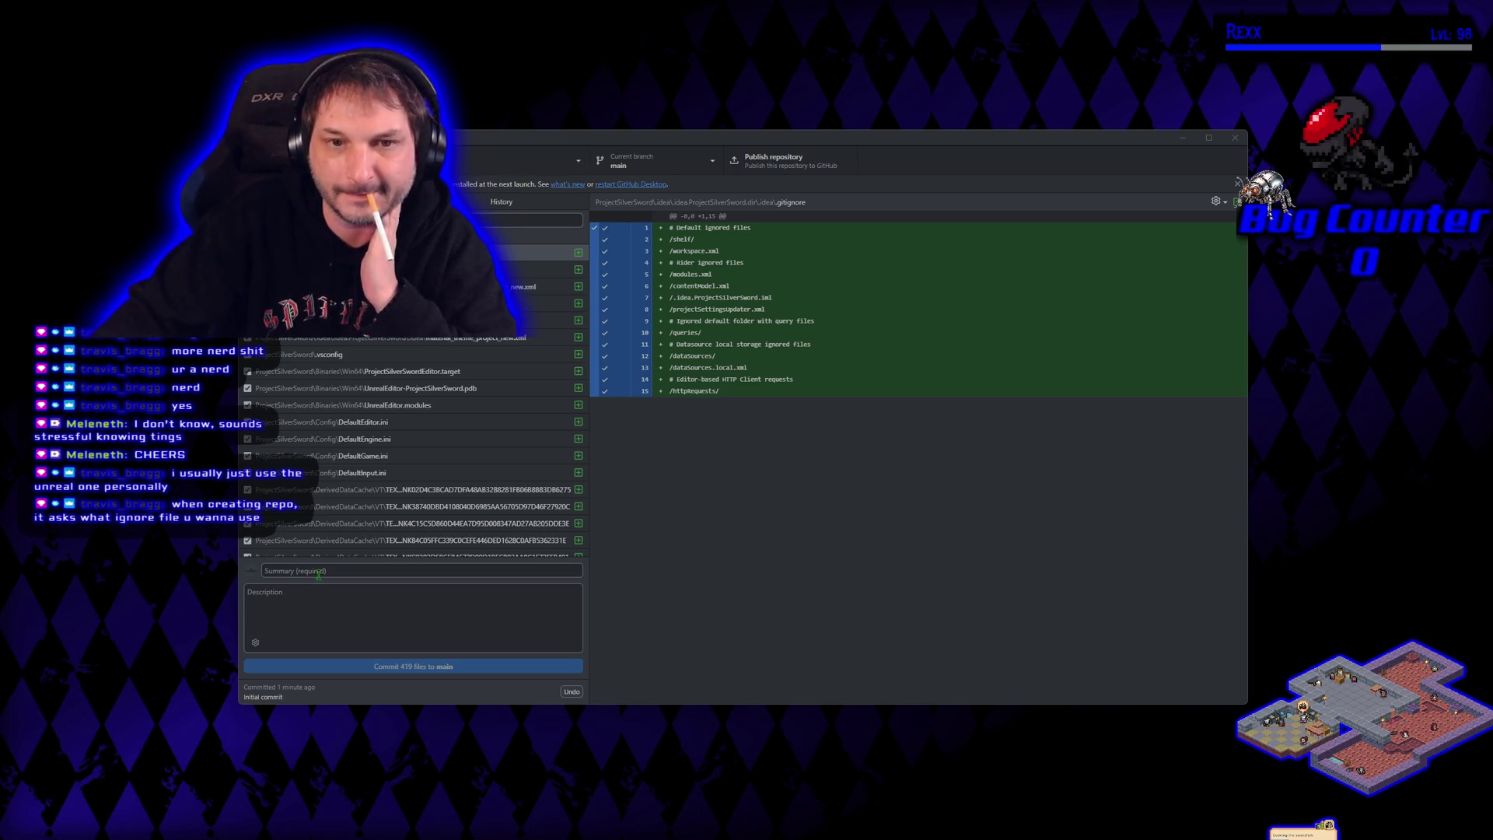
Commit the 419 files to main with summary 'Project Added to Repository' plus a short description
{"action": "left_click", "coordinate": [502, 201]}
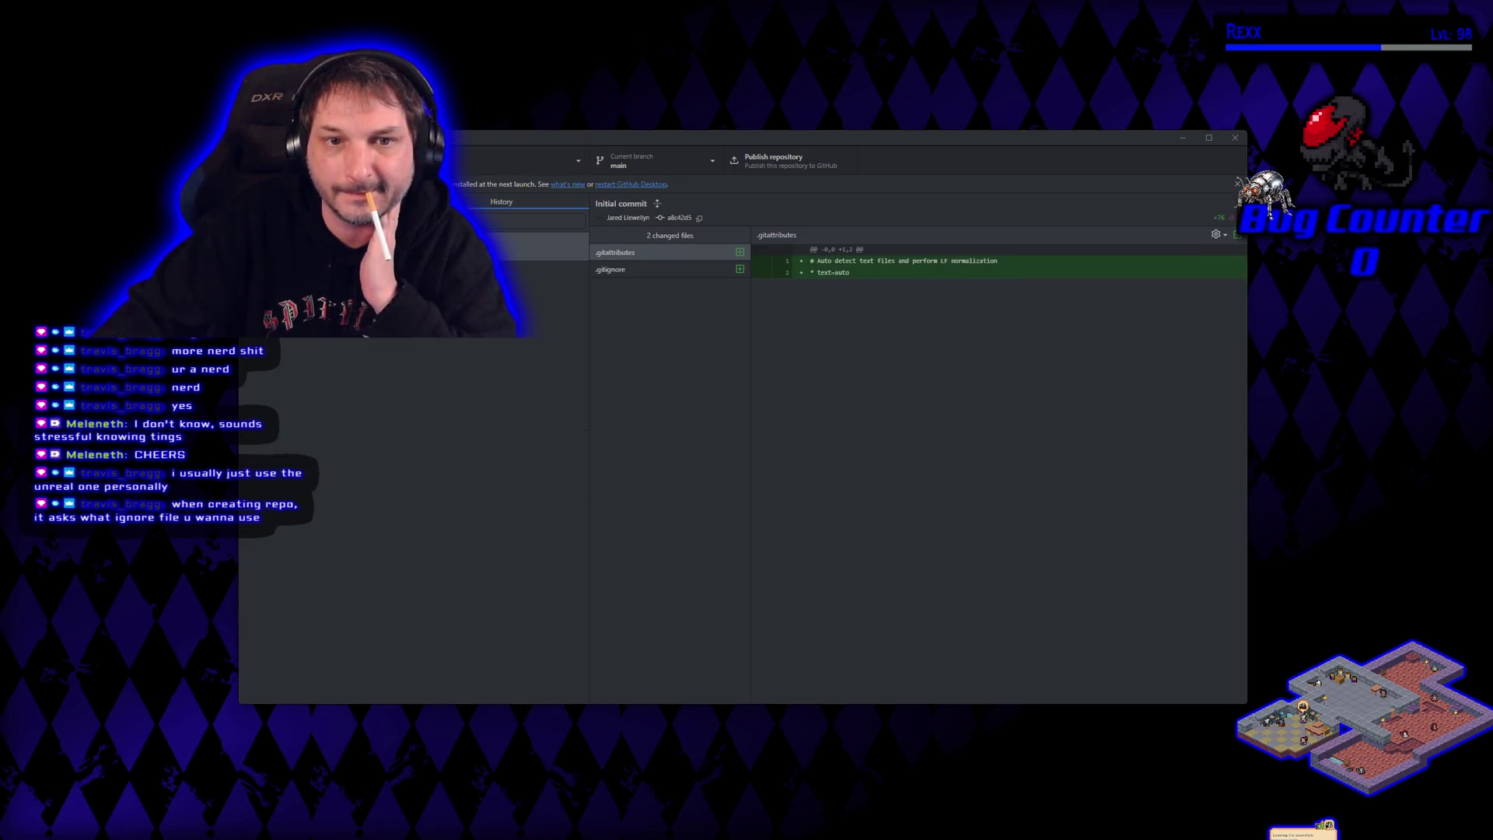
{"action": "key", "text": "ctrl+1"}
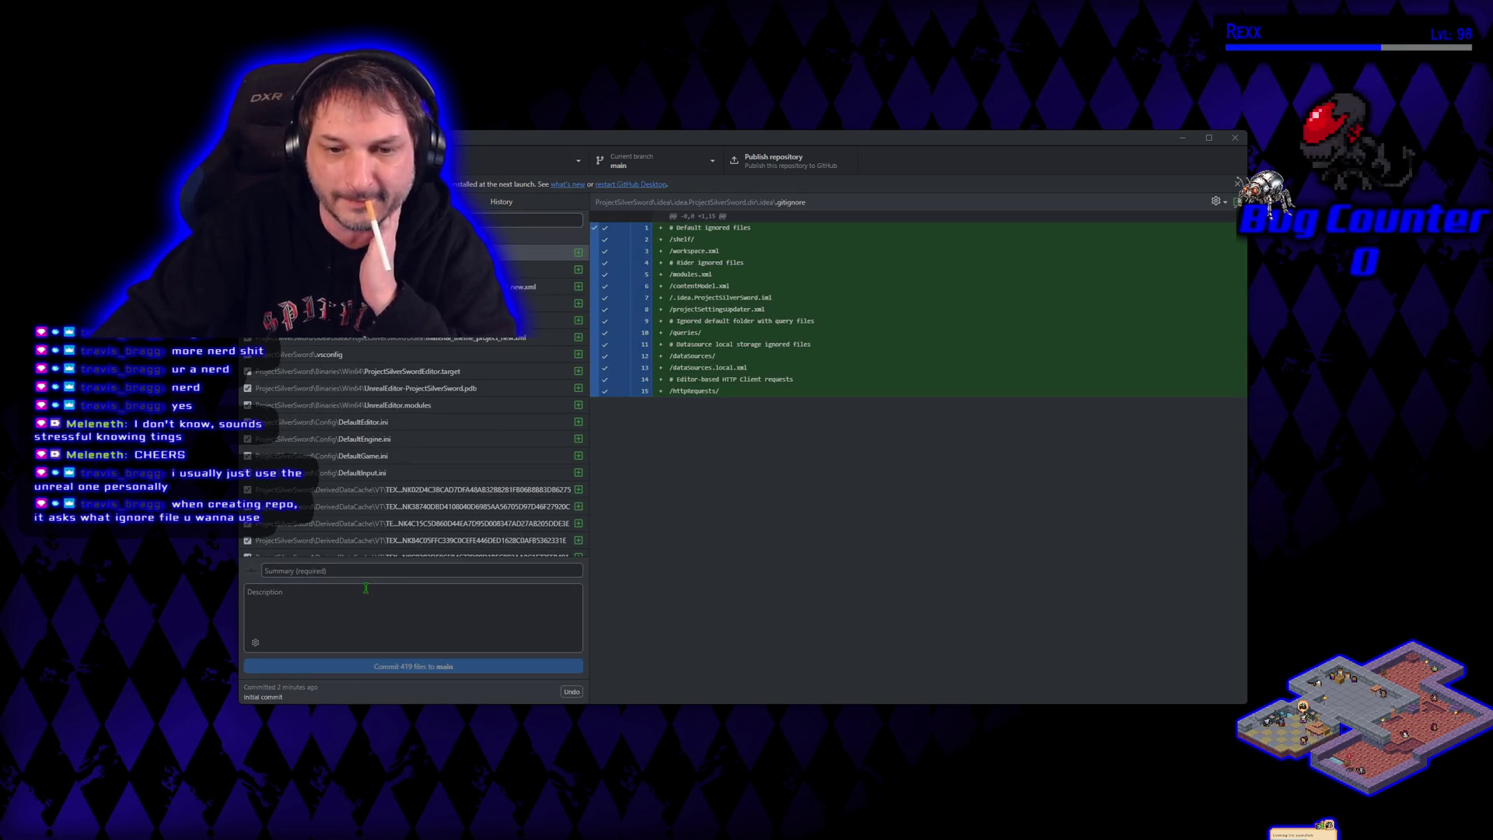
{"action": "left_click", "coordinate": [357, 571]}
{"action": "type", "text": "Project Ad"}
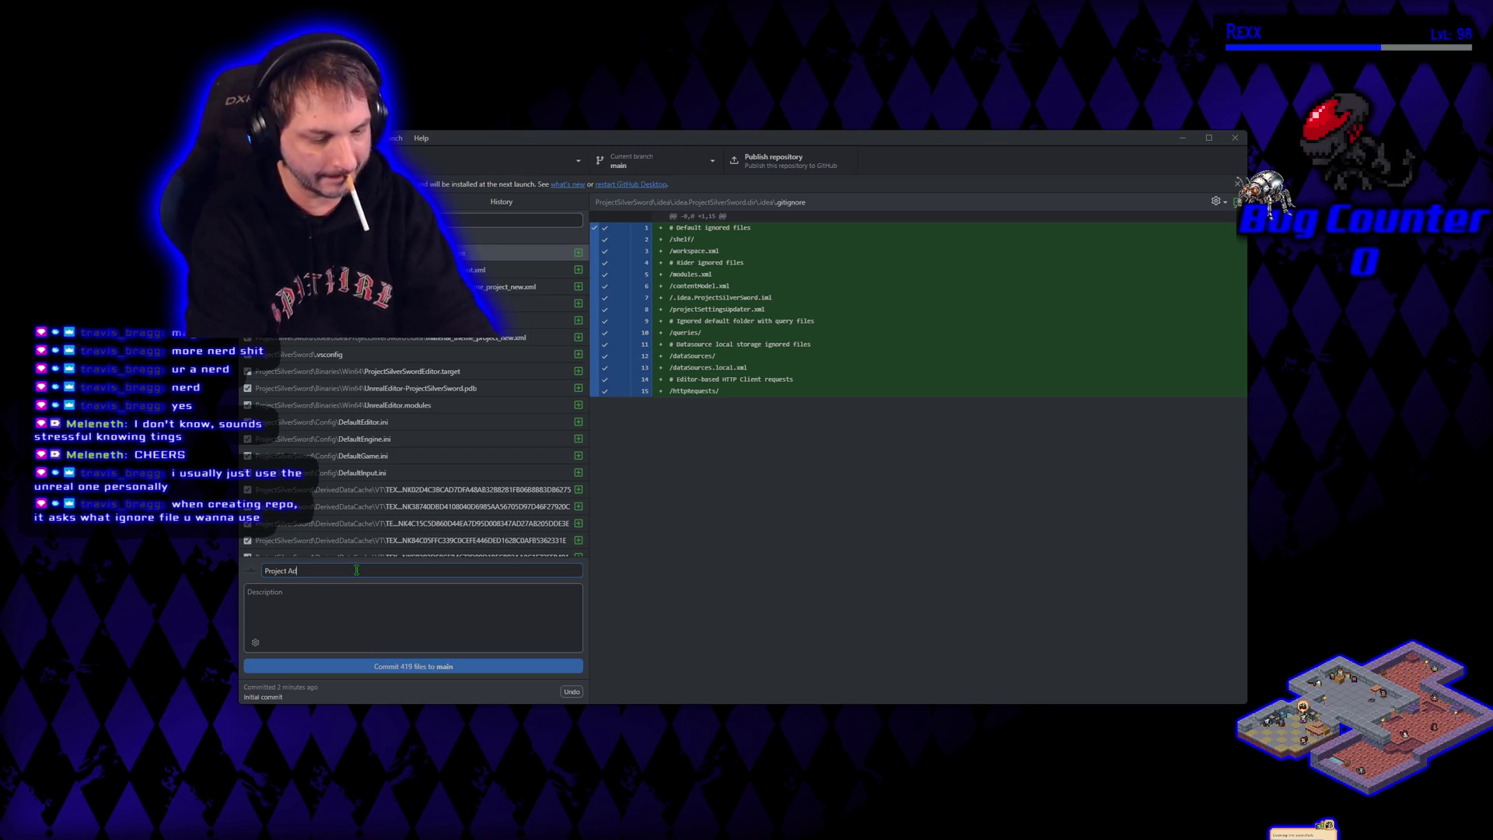
{"action": "type", "text": "ded to Repo"}
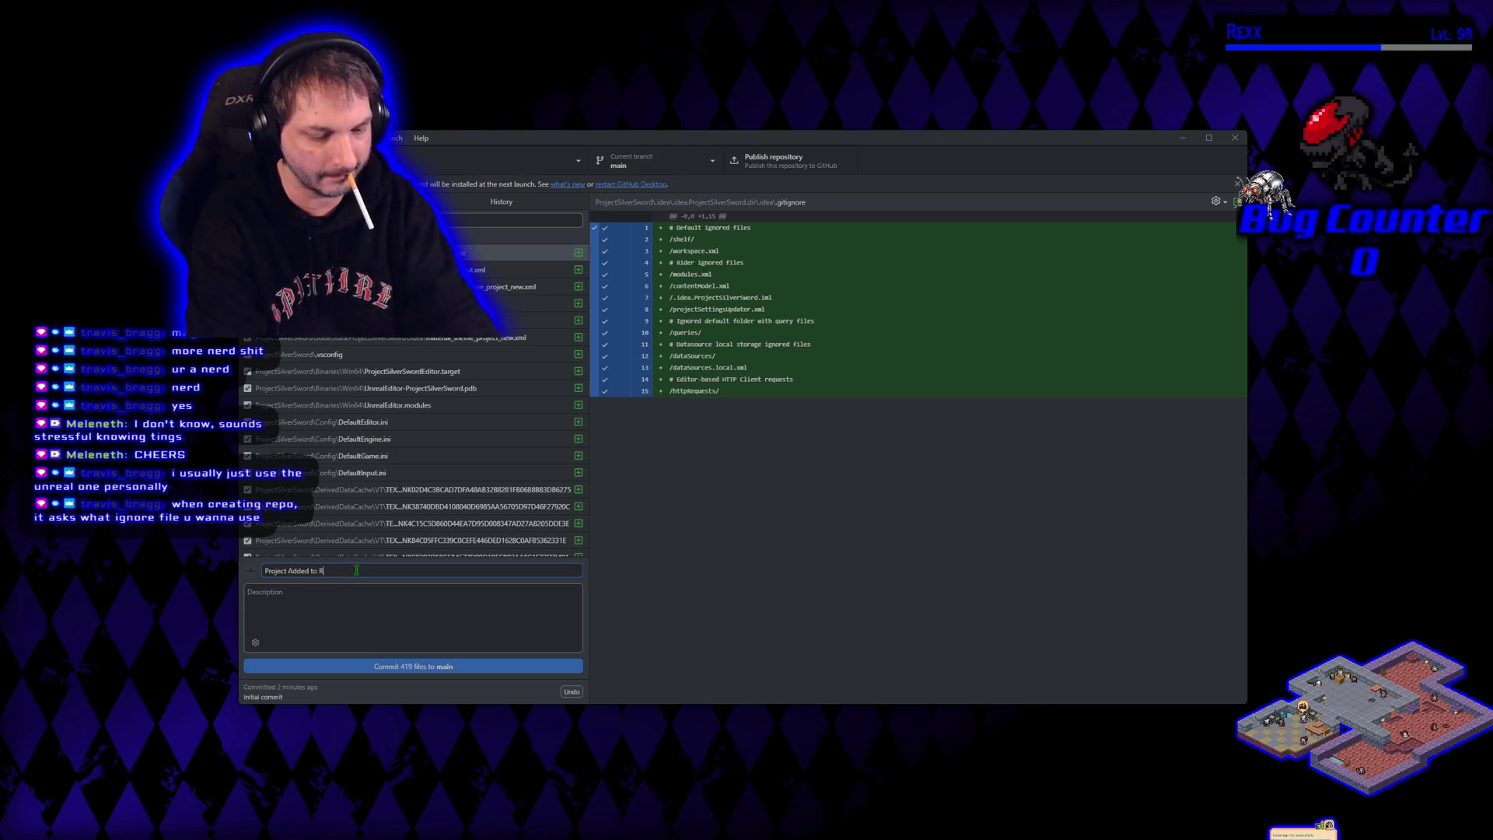
{"action": "type", "text": "sitory"}
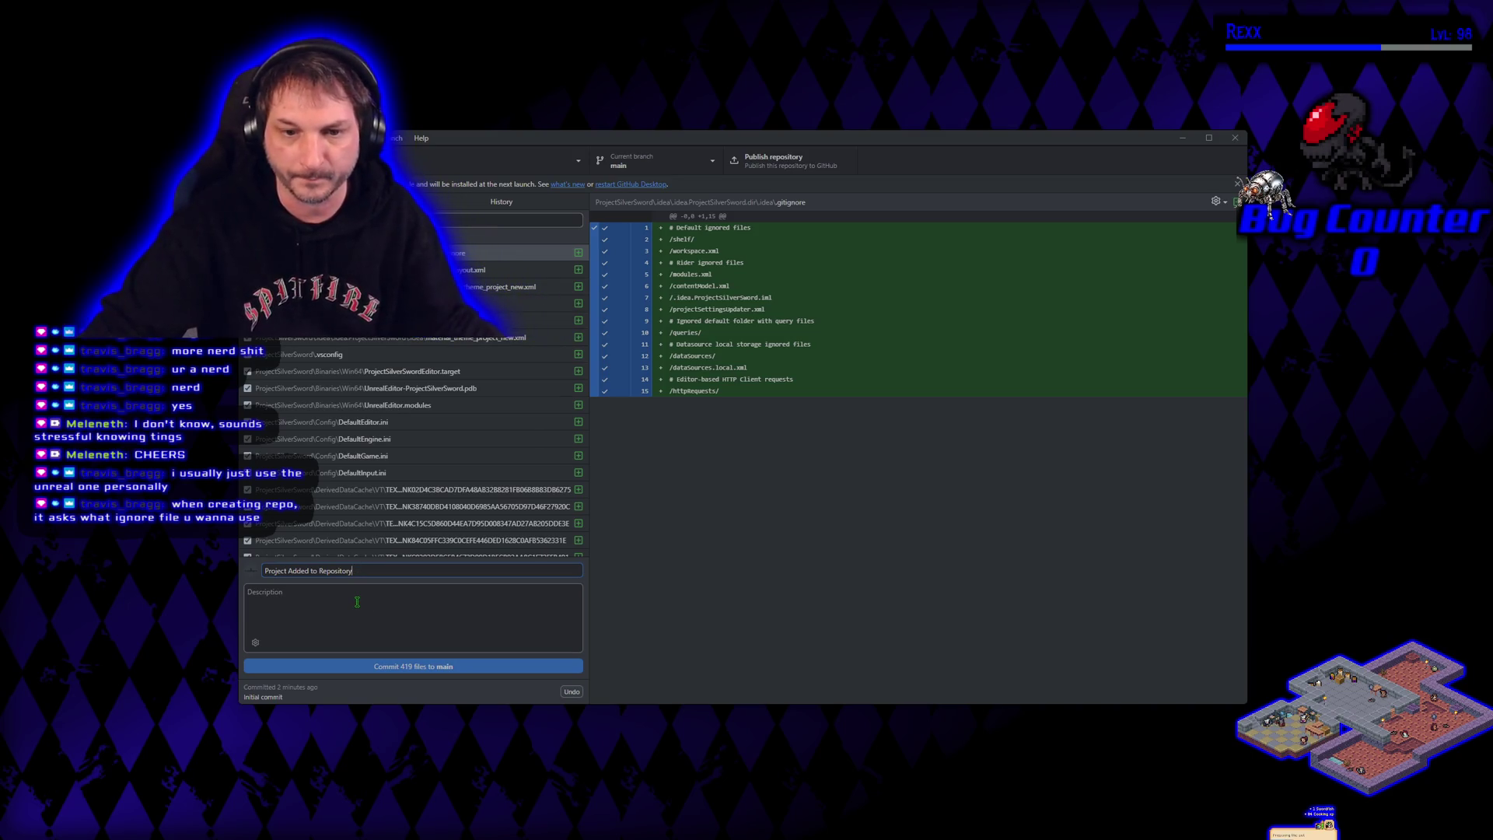
{"action": "left_click", "coordinate": [283, 600]}
{"action": "type", "text": "The REAS"}
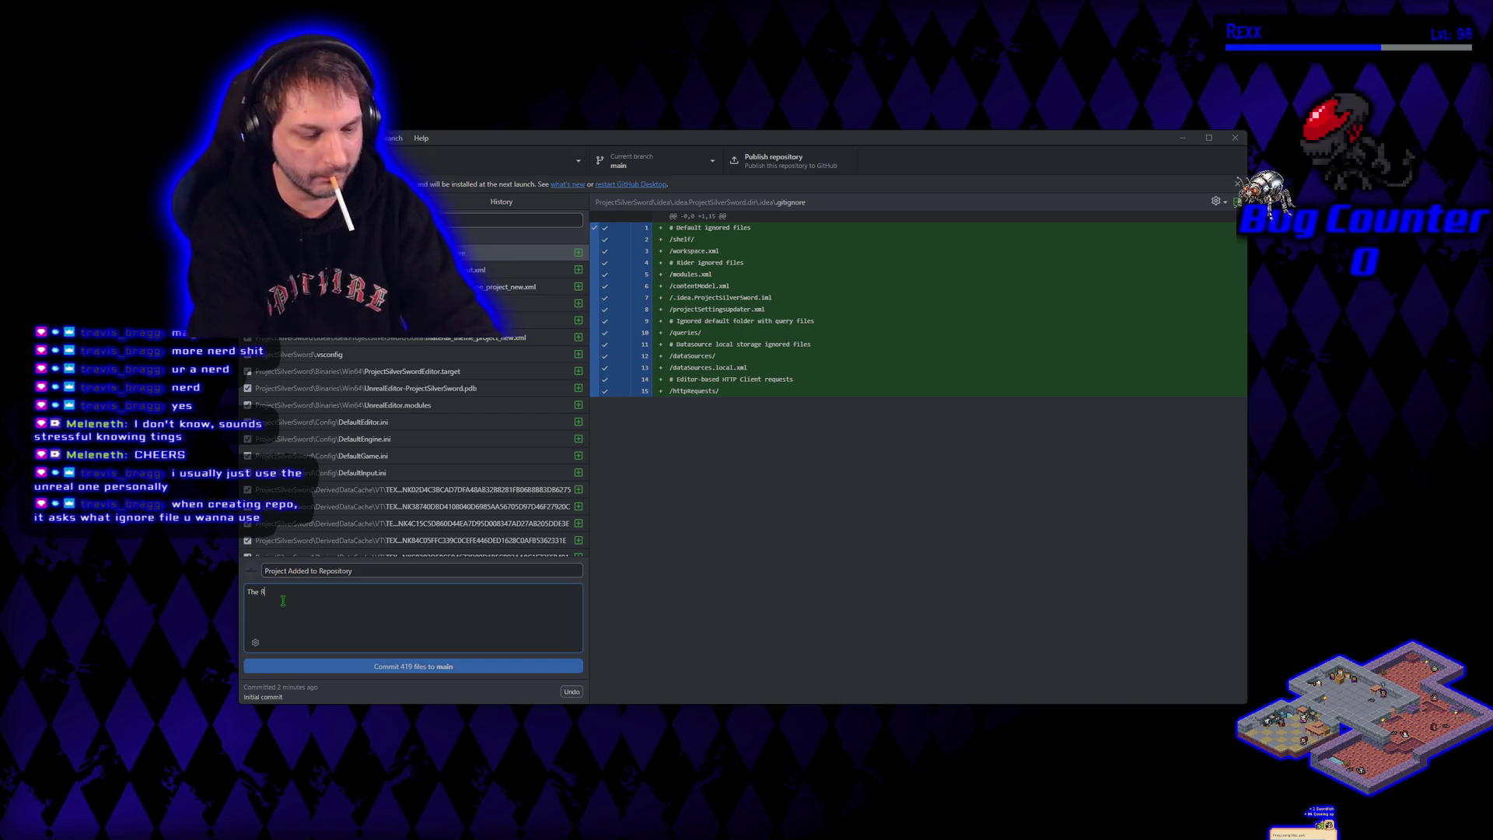
{"action": "key", "text": "BackSpace"}
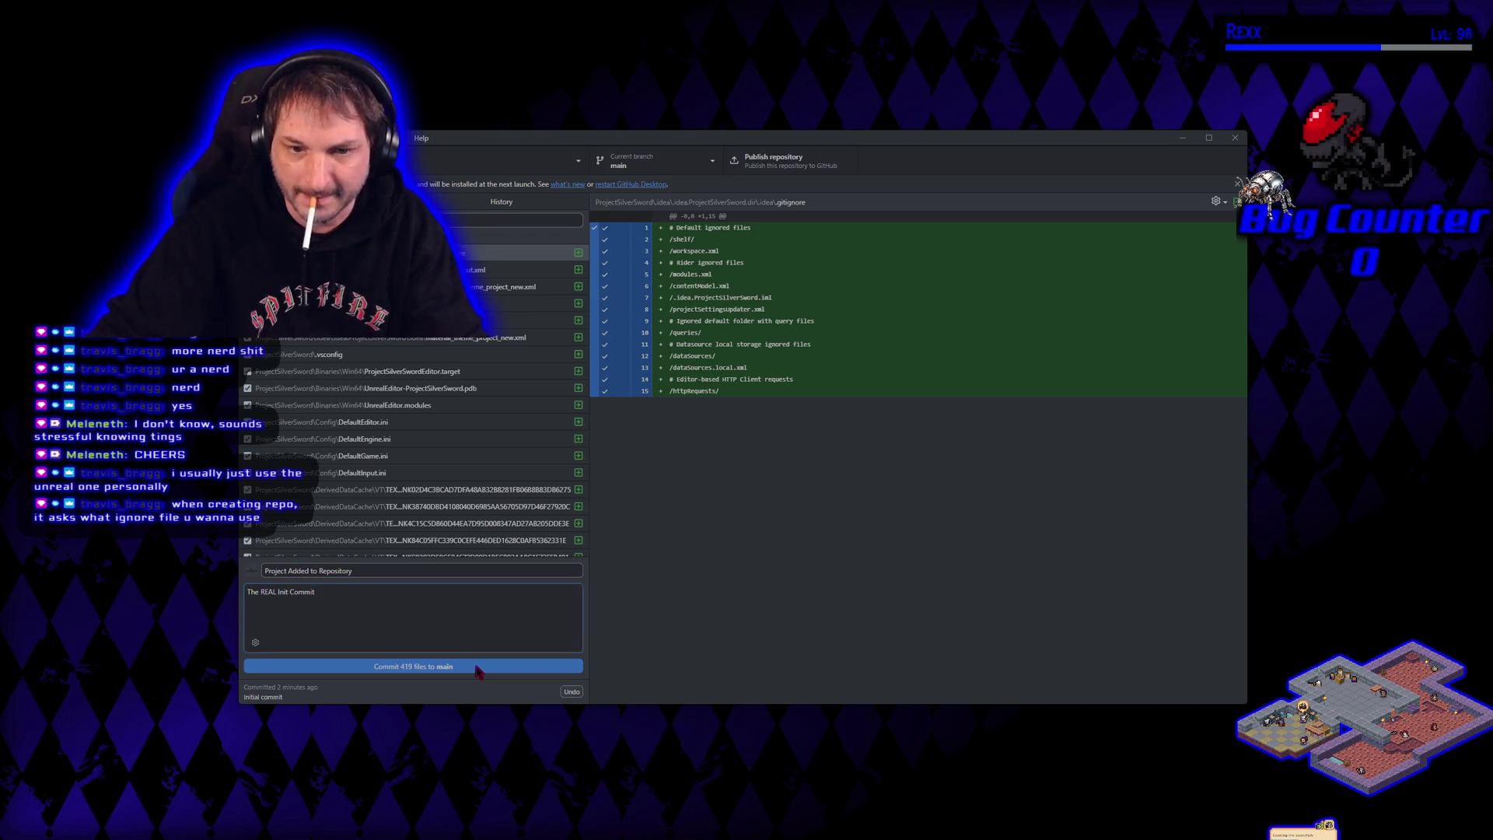
{"action": "left_click", "coordinate": [478, 672]}
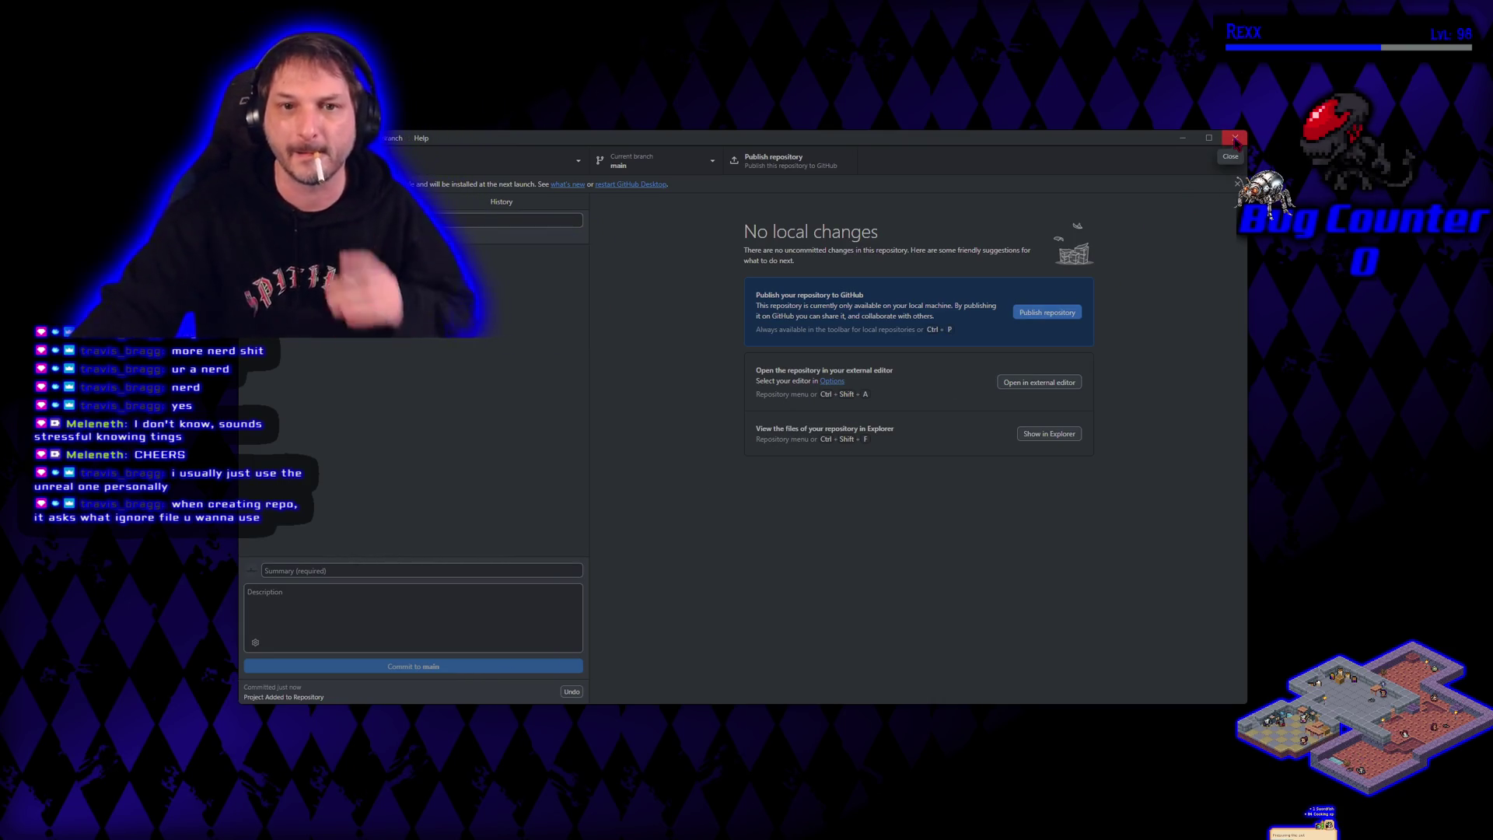
{"action": "left_click", "coordinate": [637, 185]}
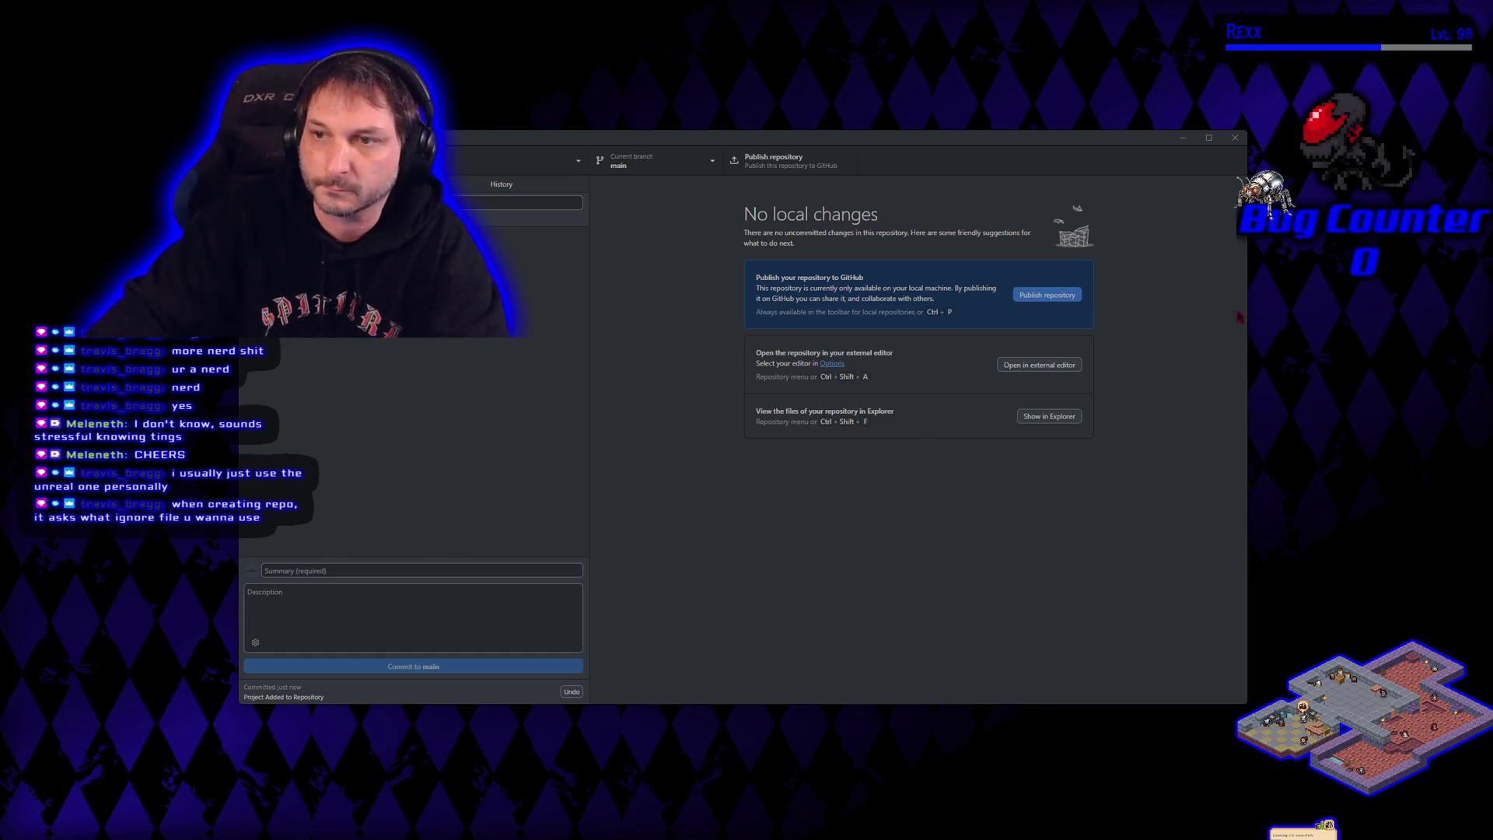
Close GitHub Desktop and switch to the Epic Games Launcher library
{"action": "left_click", "coordinate": [1235, 138]}
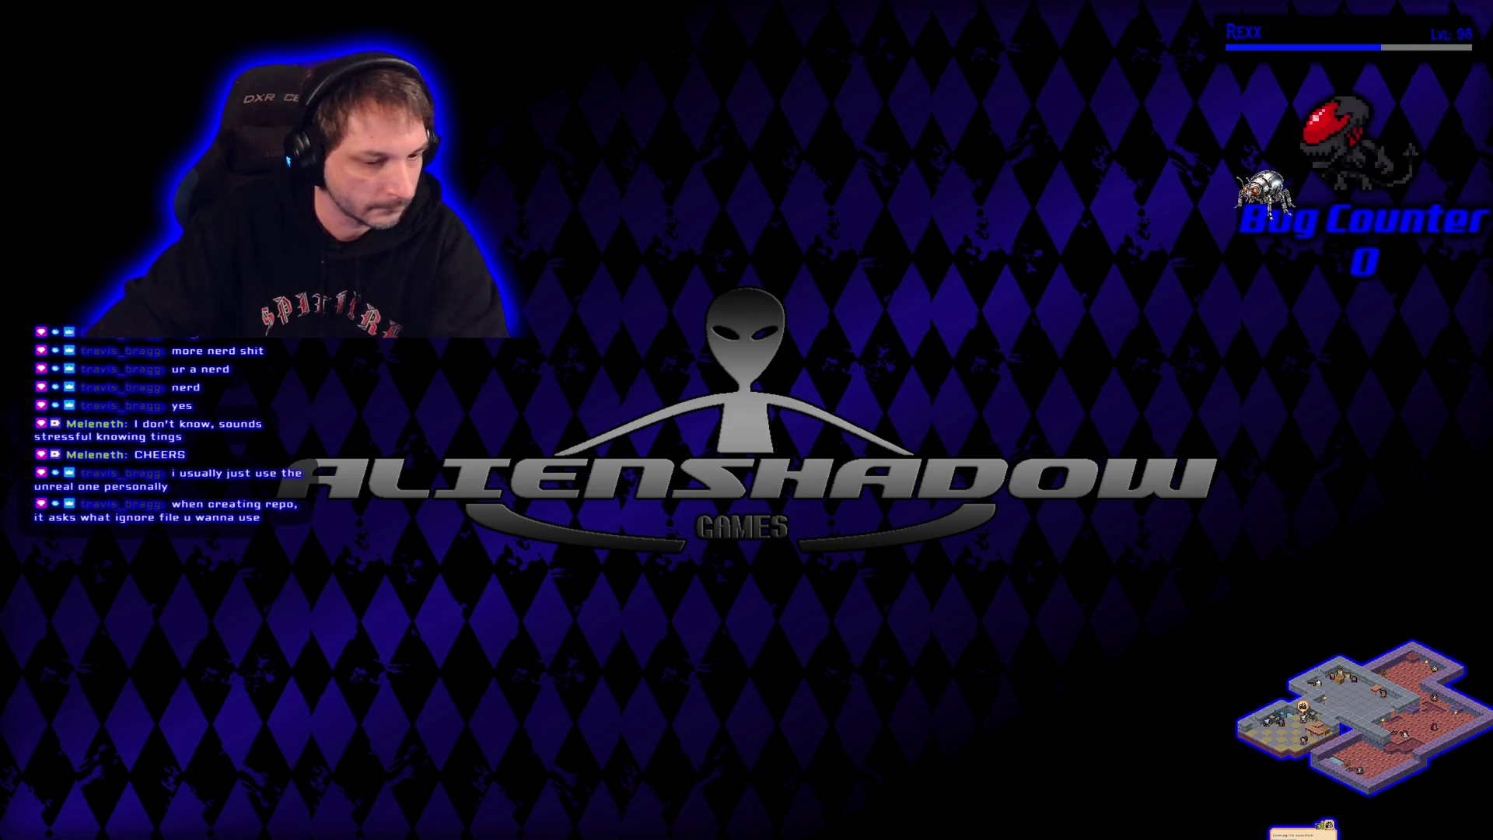
{"action": "key", "text": "alt+Tab"}
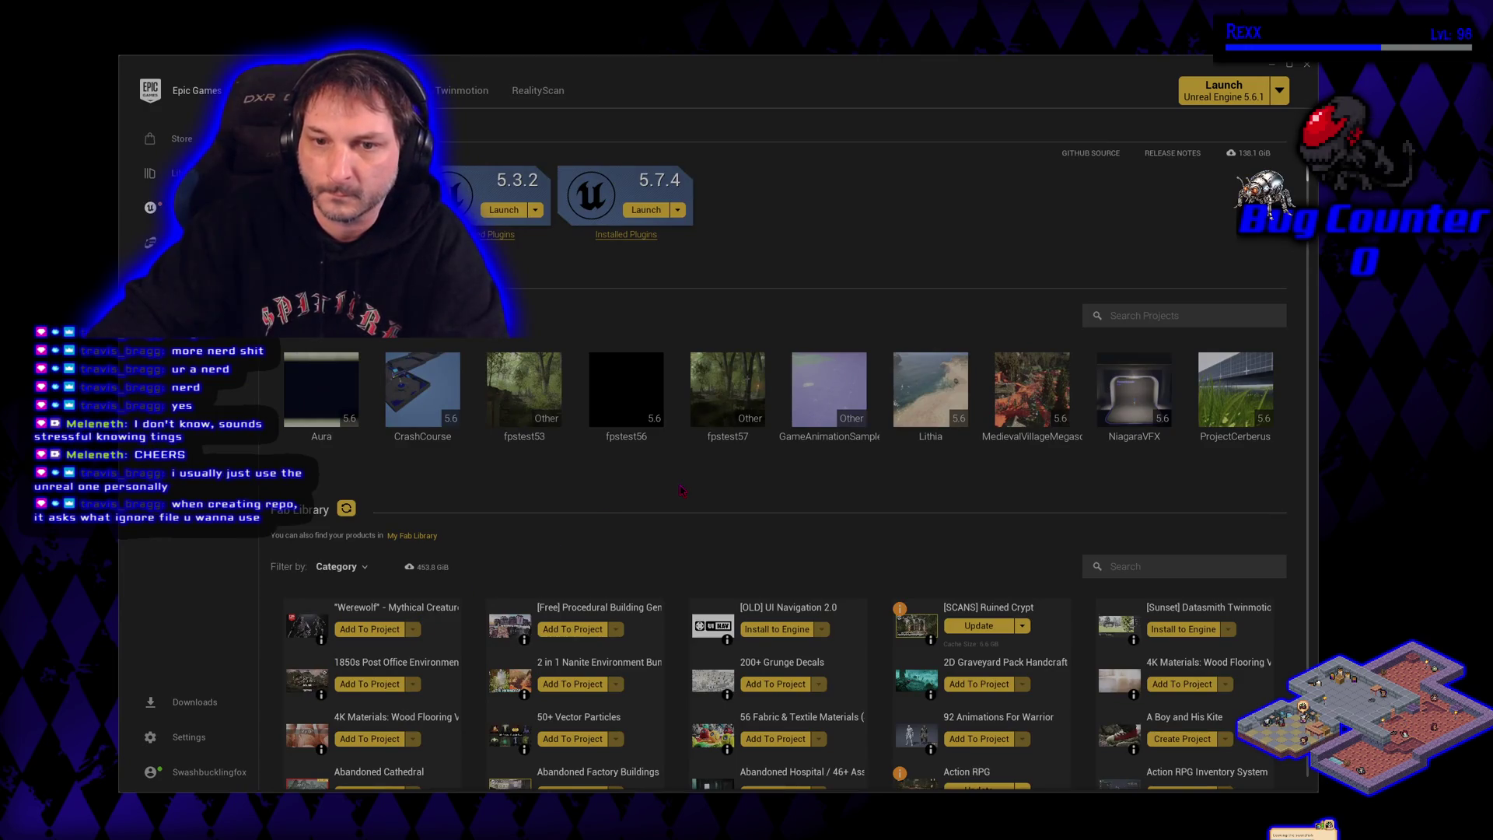
Launch the GameAnimationSample project tile from the Launcher library into Unreal Editor
{"action": "mouse_move", "coordinate": [518, 416]}
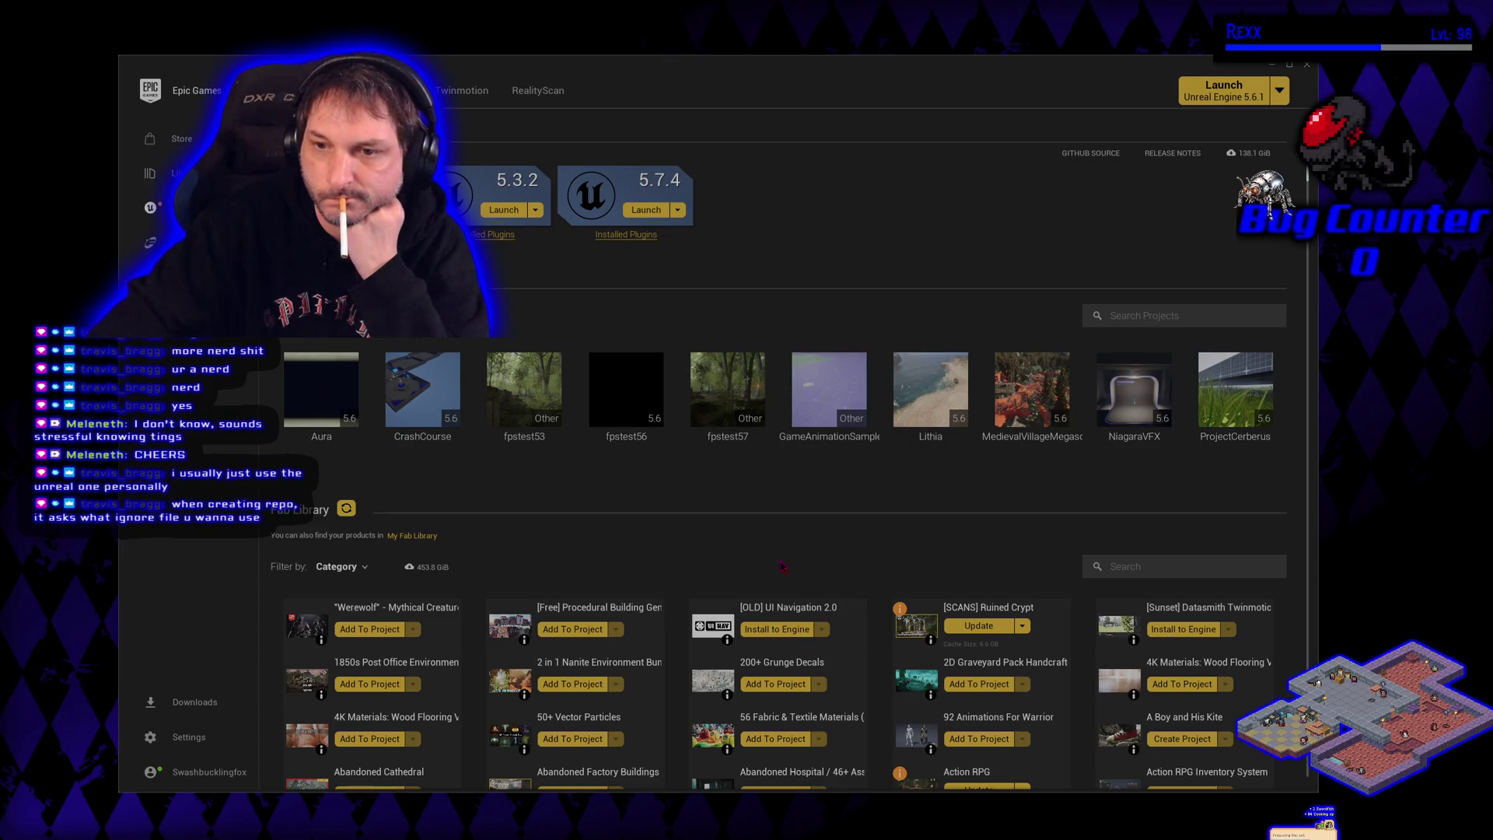
{"action": "double_click", "coordinate": [836, 414]}
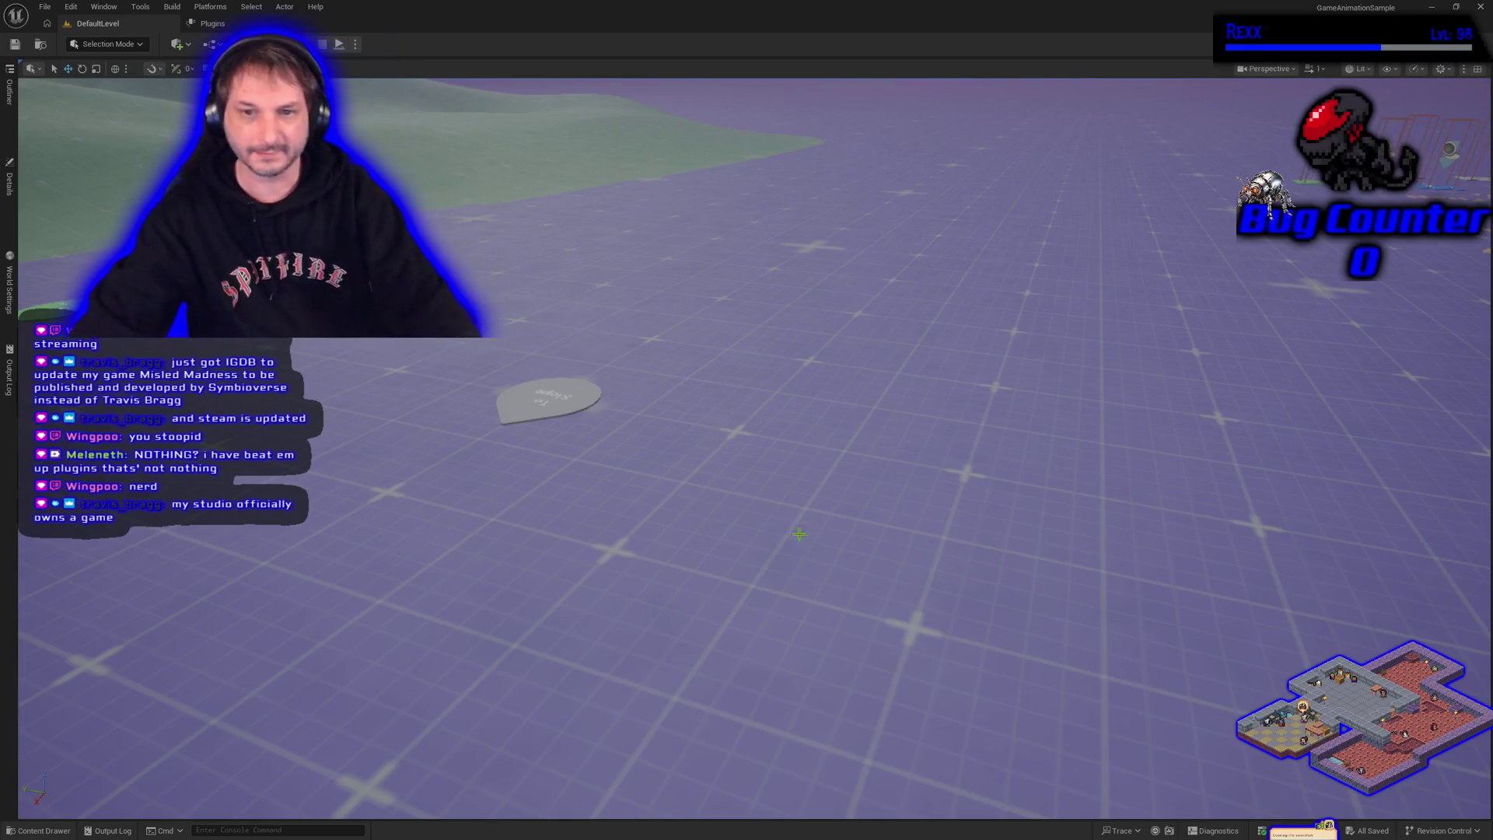
Start and stop Play In Editor sessions of the DefaultLevel a couple of times with Alt+P
{"action": "key", "text": "alt+p"}
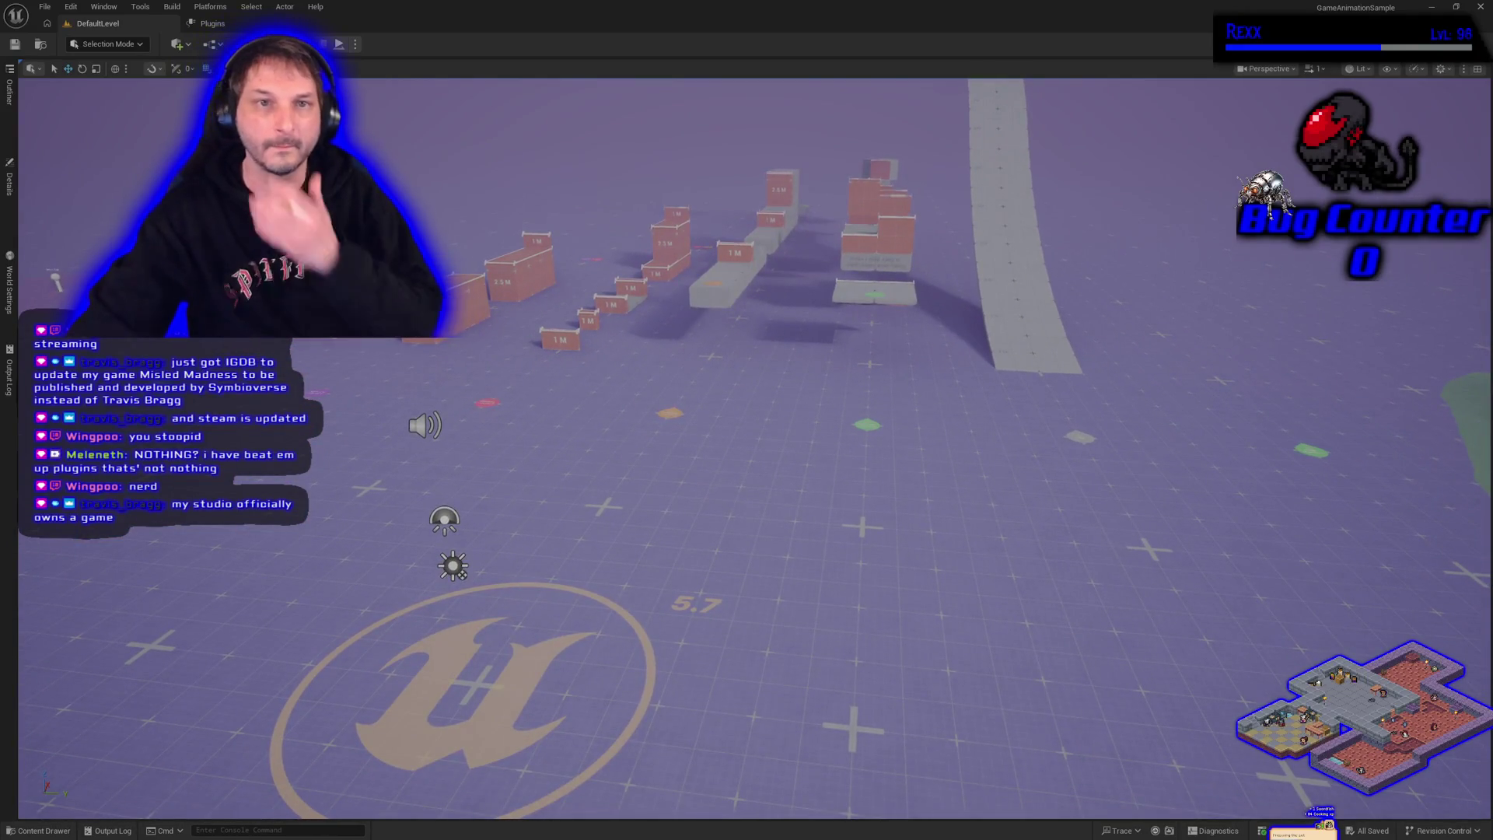
{"action": "key", "text": "alt+p"}
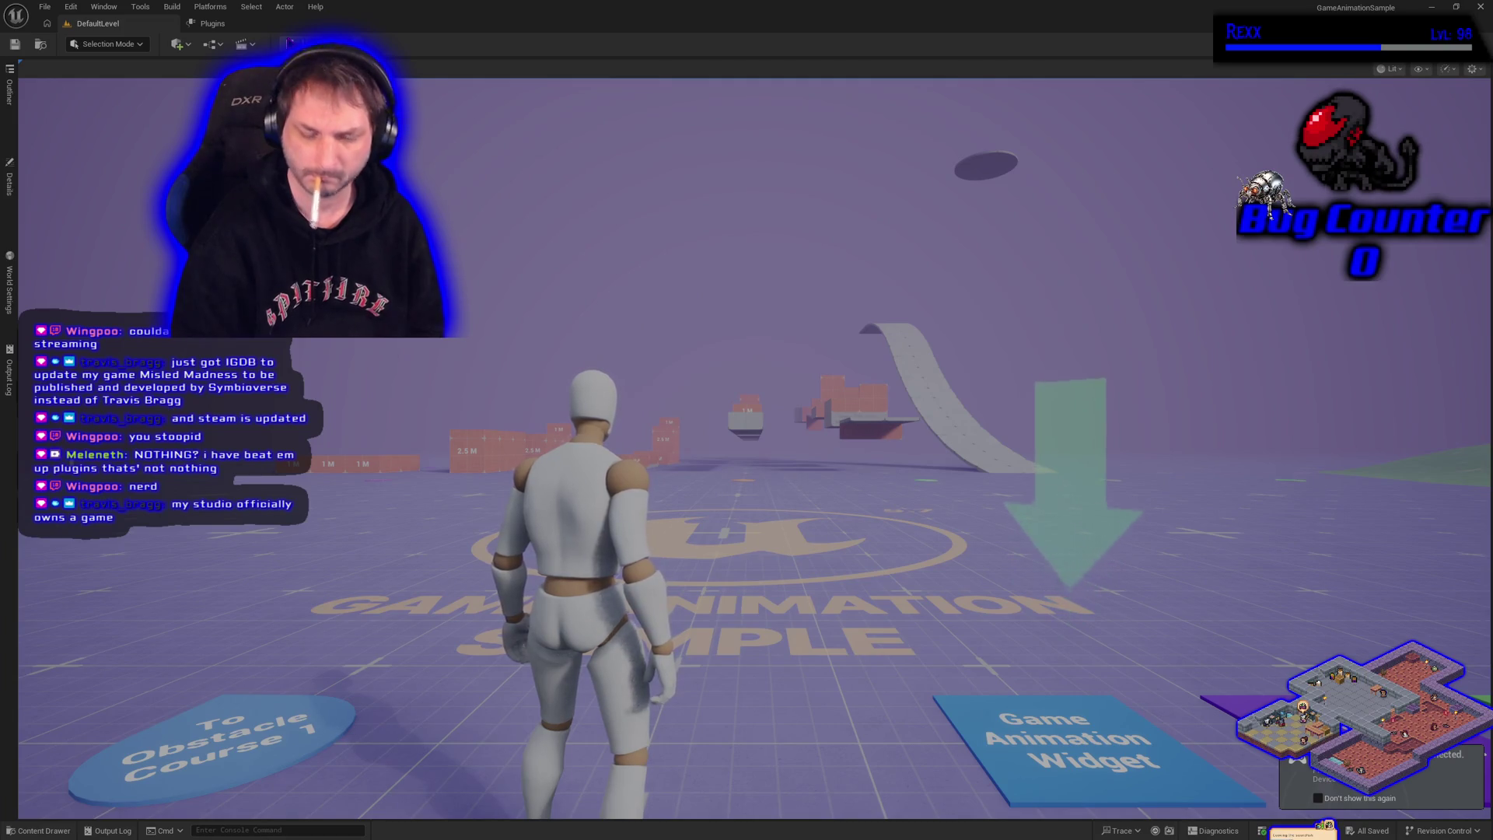
{"action": "key", "text": "Escape"}
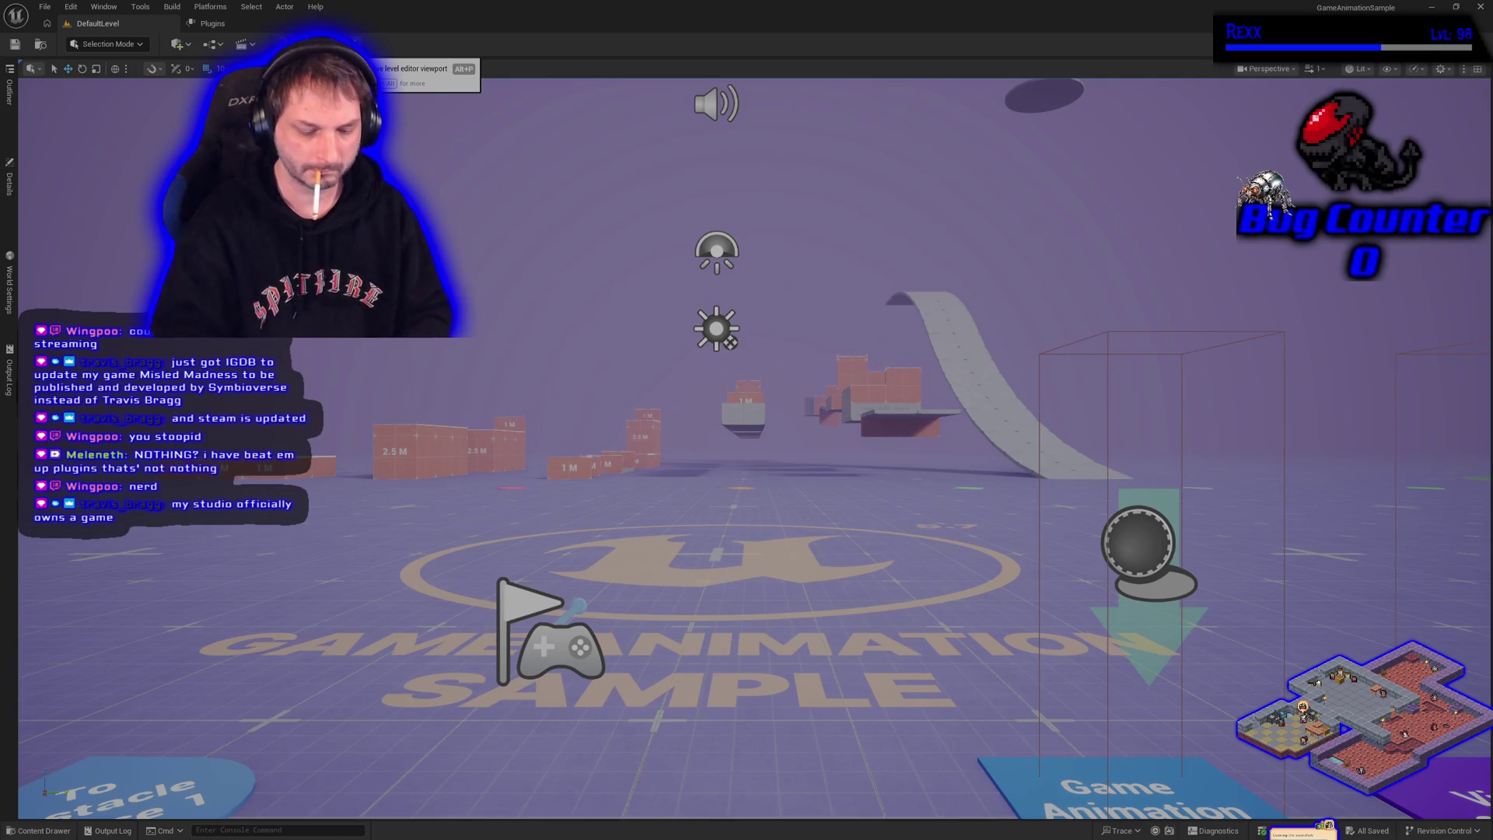
{"action": "key", "text": "alt+p"}
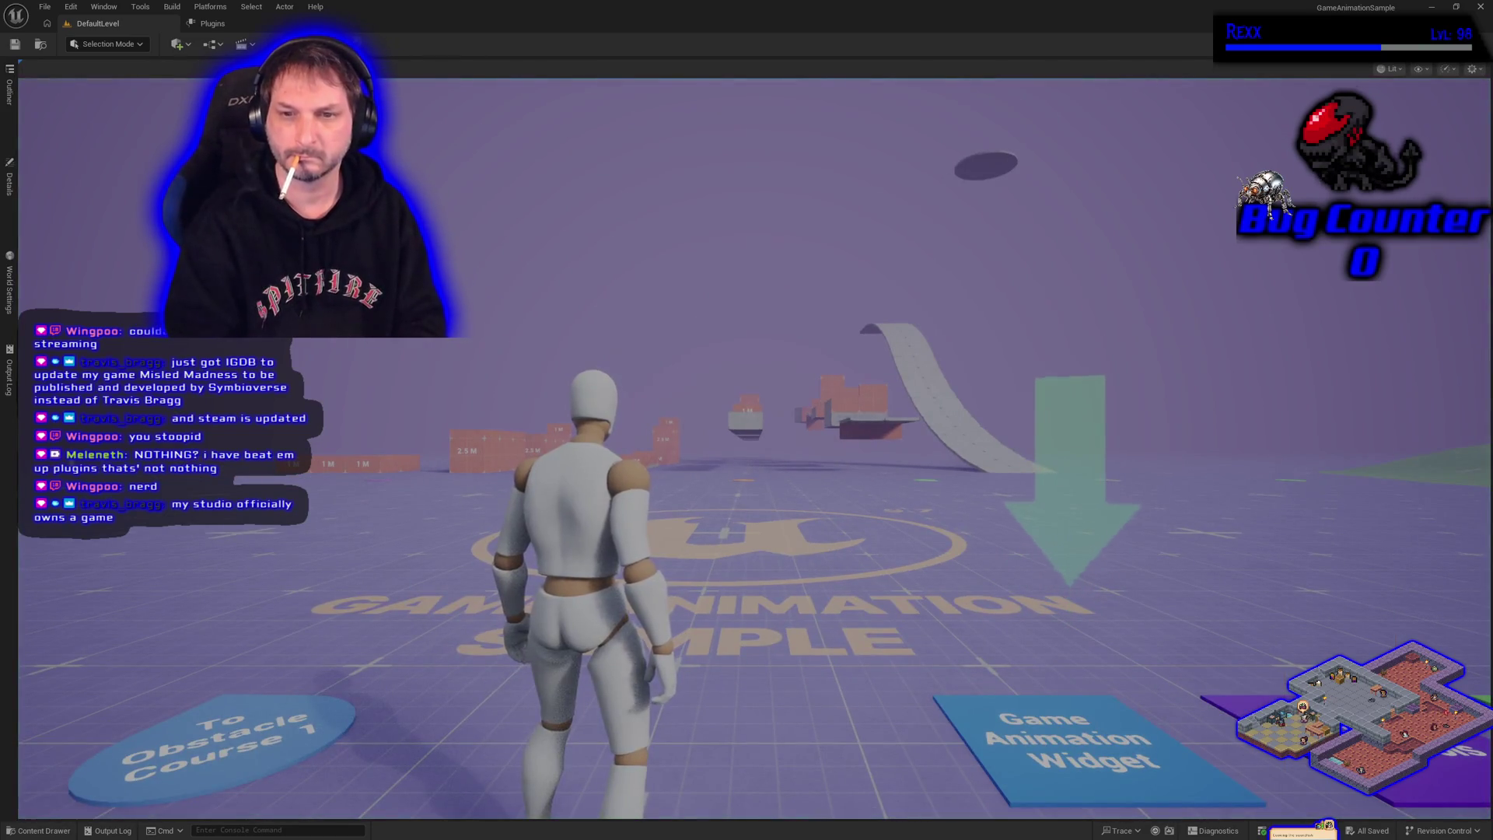
{"action": "key", "text": "Escape"}
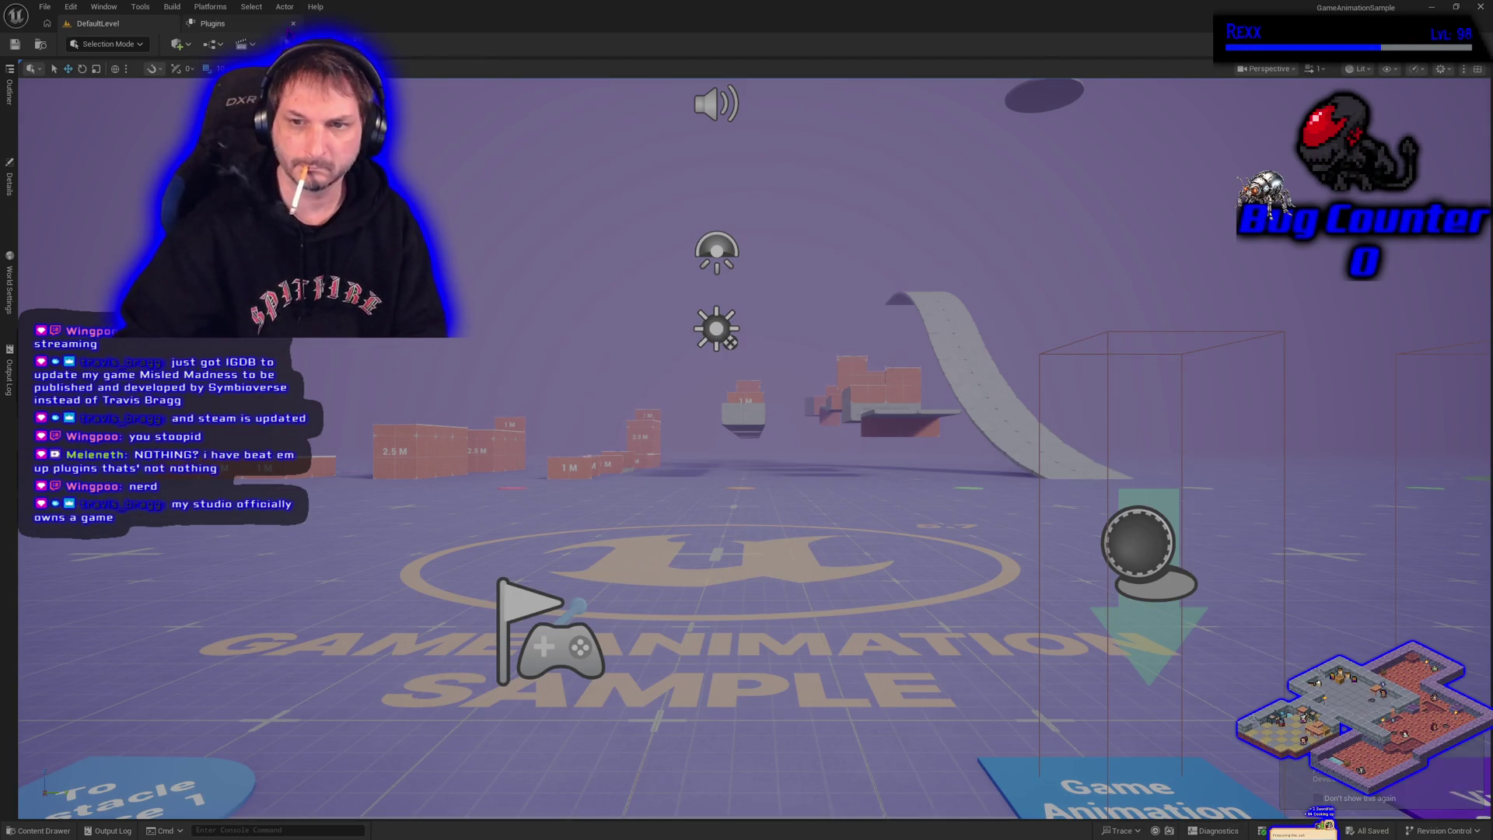
Shift the editor camera slightly right, play again, and run the mannequin forward with W
{"action": "key", "text": "d"}
{"action": "key", "text": "alt+p"}
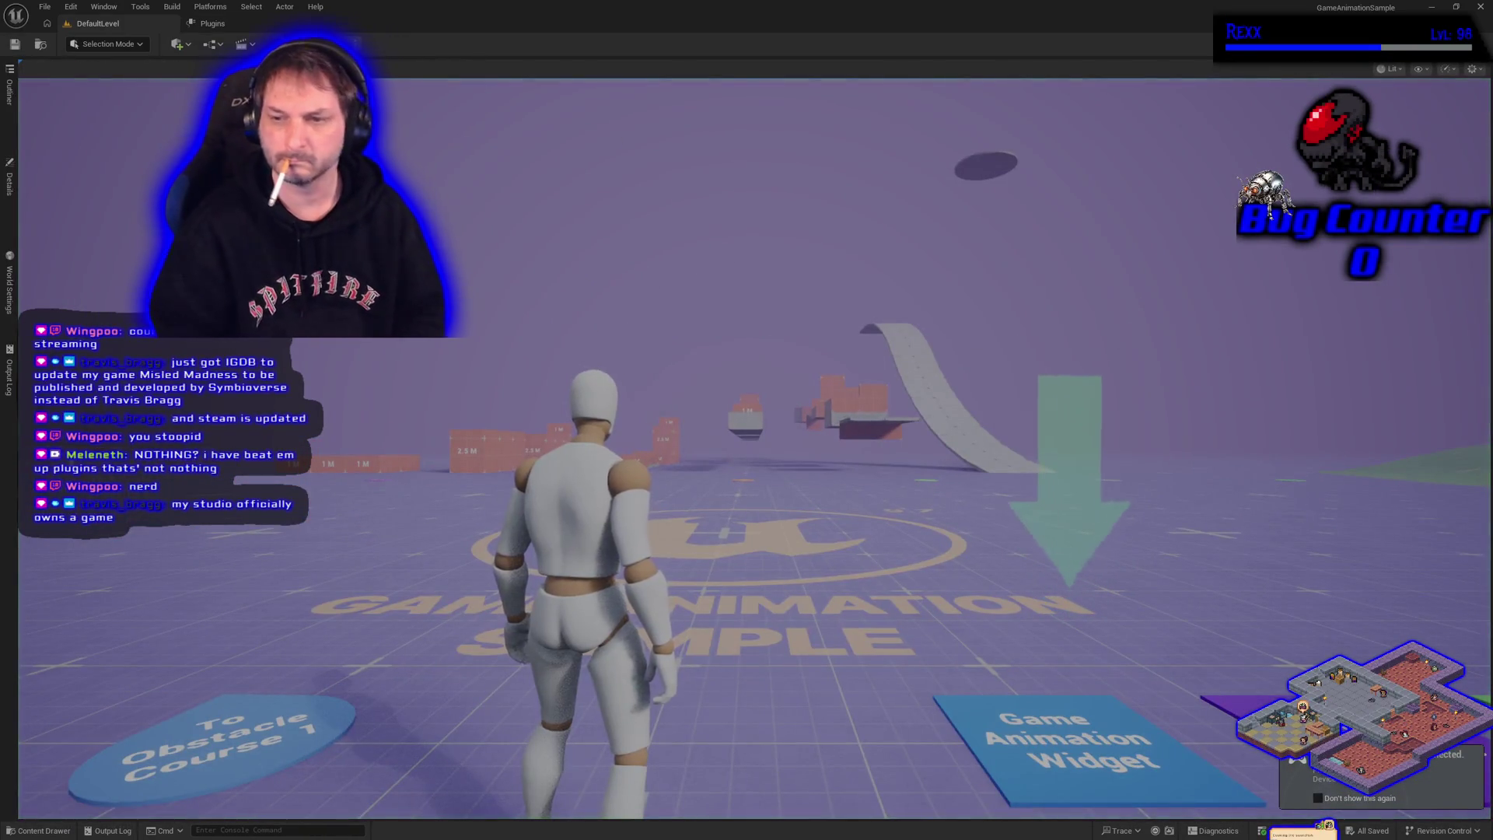
{"action": "key", "text": "w"}
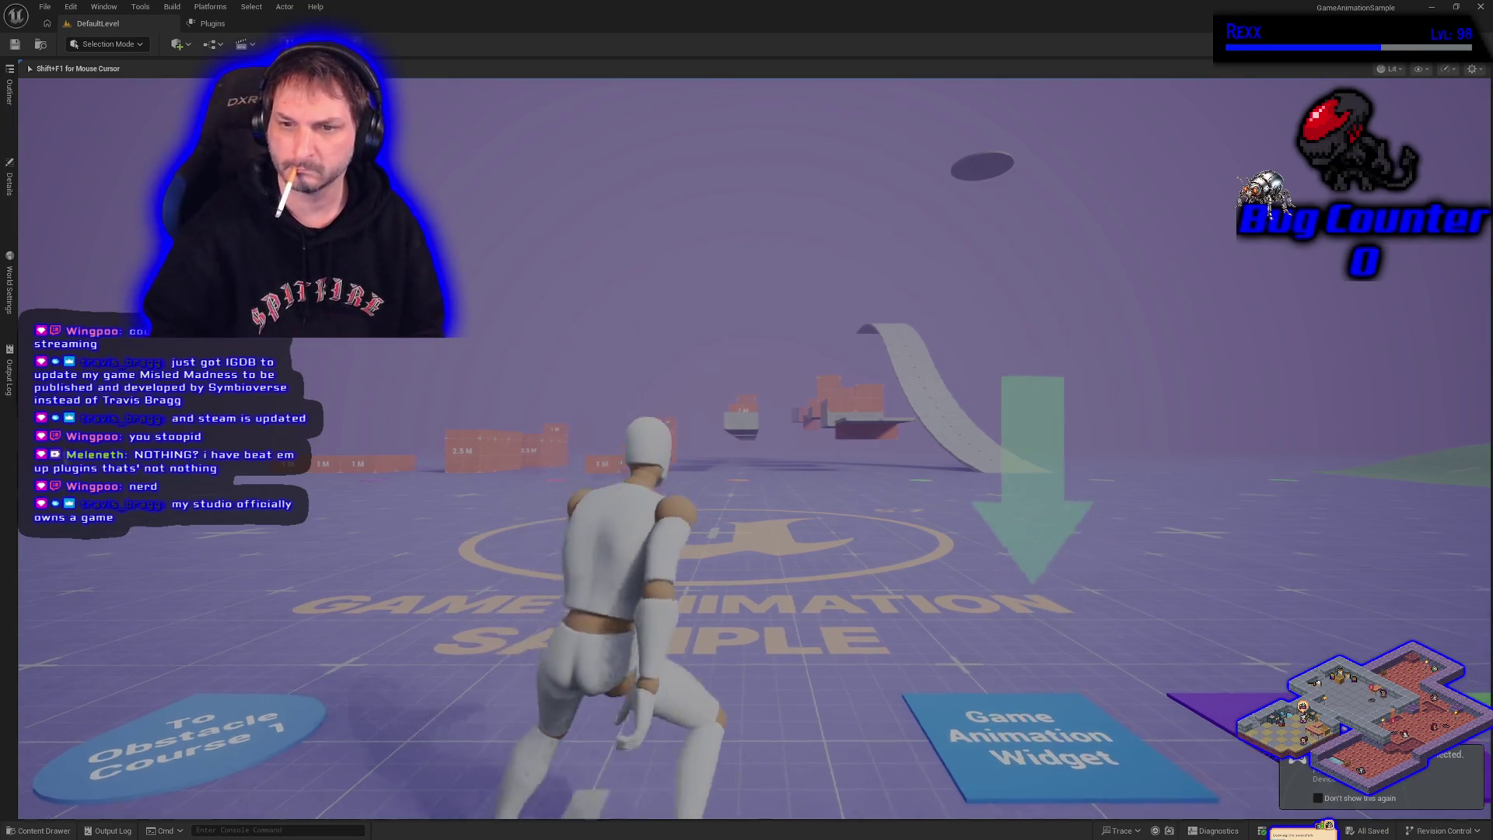